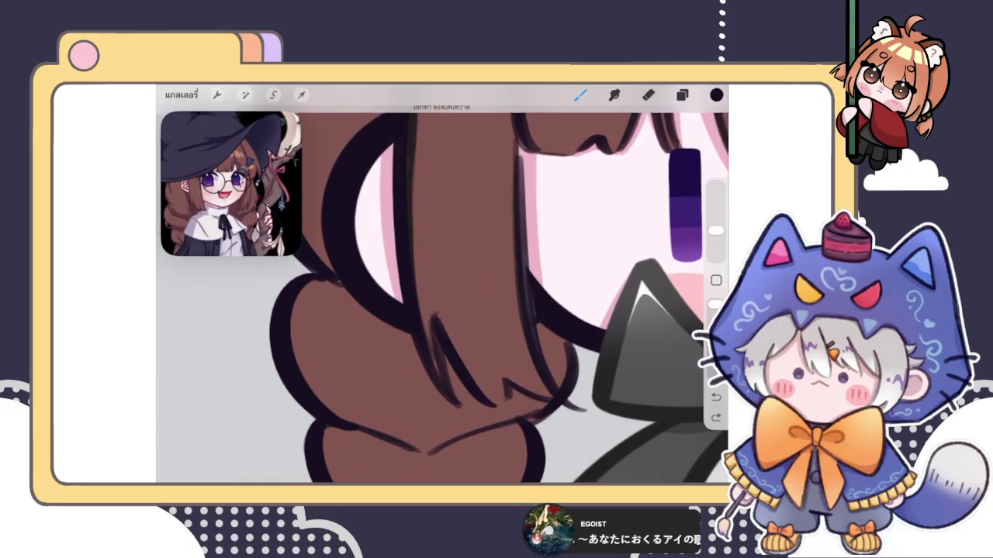
- Ink short dark strokes along the lower left braid, undoing the misplaced ones
mouse_move(319, 281)
mouse_down()
mouse_move(381, 315)
mouse_move(362, 308)
mouse_up()
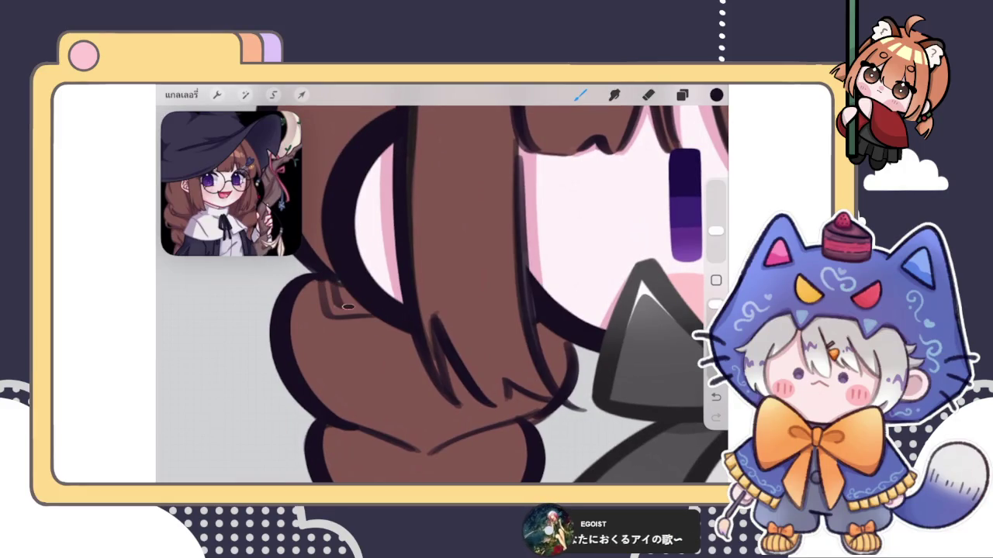
key(ctrl+z)
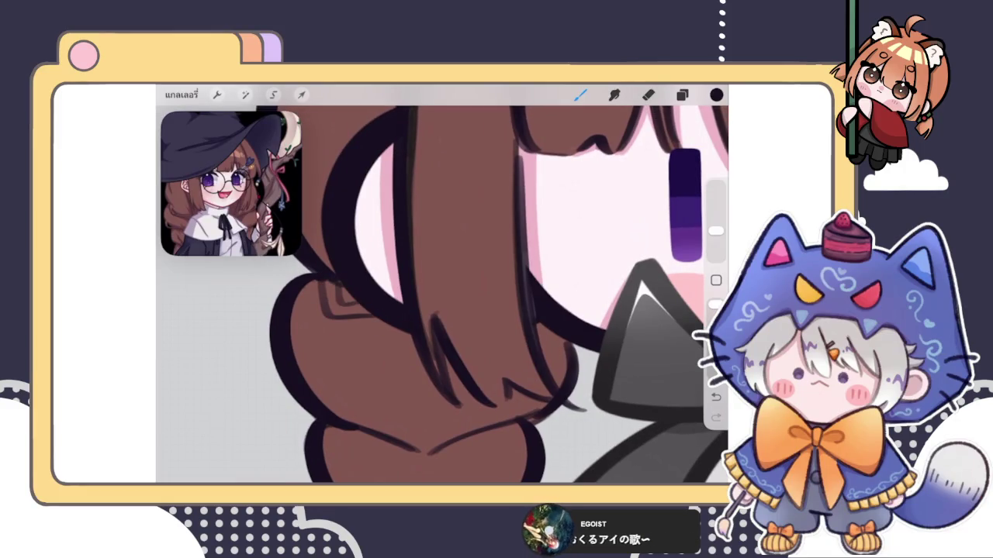
scroll(466, 295, down, 5)
scroll(435, 310, up, 5)
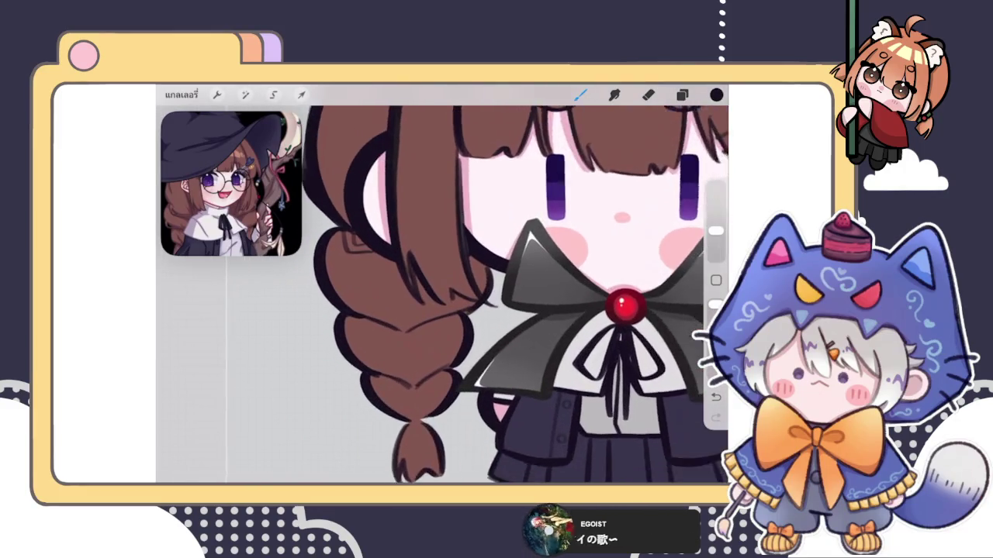
scroll(435, 310, up, 2)
drag(319, 295, 397, 335)
scroll(434, 310, up, 3)
key(ctrl+z)
mouse_move(350, 313)
mouse_down()
mouse_move(368, 319)
mouse_move(345, 286)
mouse_move(349, 318)
mouse_move(346, 282)
mouse_move(383, 341)
mouse_up()
scroll(466, 295, up, 2)
scroll(466, 295, up, 2)
- Erase the rough parts of the left braid's outline
key(e)
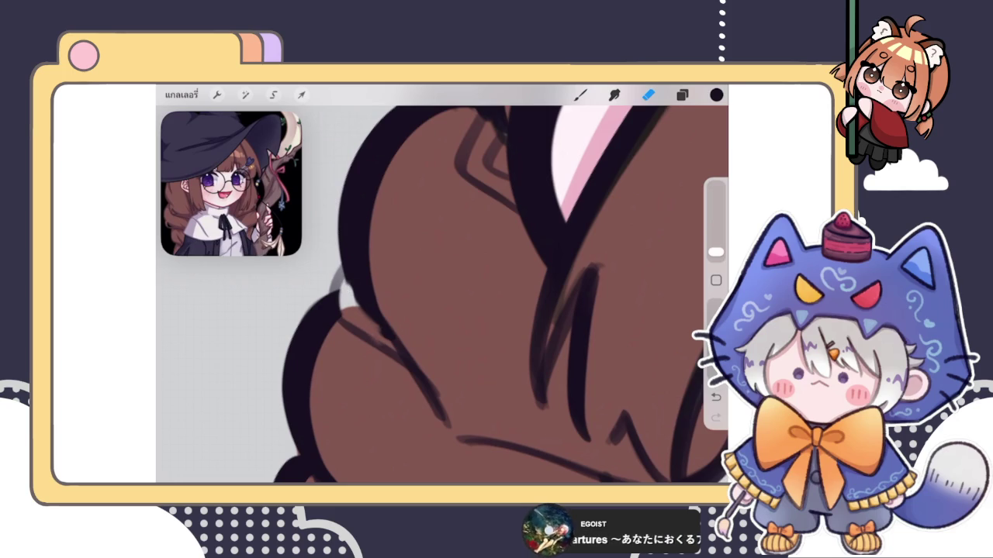
key(b)
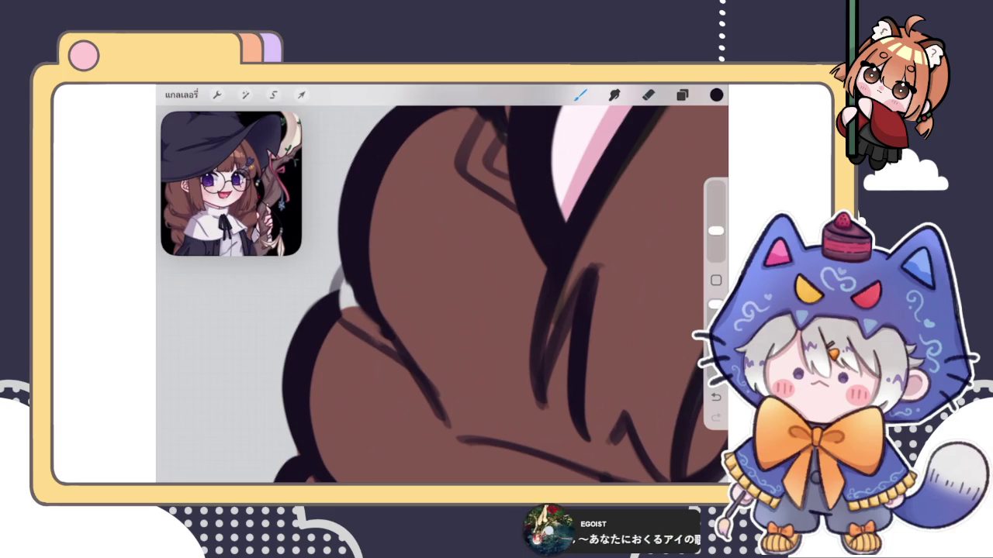
key(e)
drag(351, 280, 381, 335)
drag(356, 303, 385, 338)
drag(345, 278, 388, 341)
- Redraw the left braid's outline in darker strokes, adding small marks along its edge and top
key(b)
key(ctrl+z)
drag(344, 272, 388, 340)
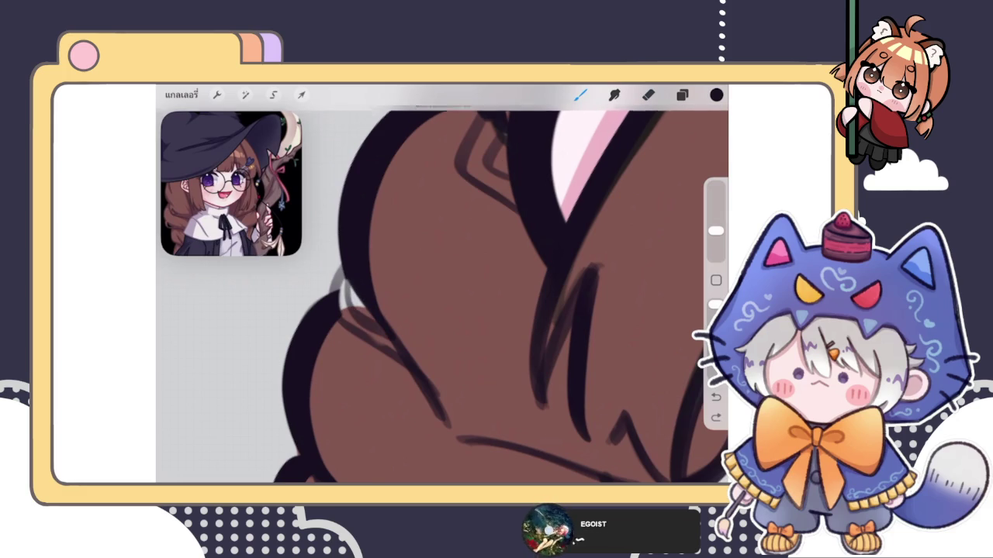
drag(348, 283, 377, 332)
drag(346, 270, 369, 318)
scroll(443, 295, down, 3)
scroll(442, 295, down, 3)
scroll(442, 294, down, 3)
scroll(388, 233, up, 5)
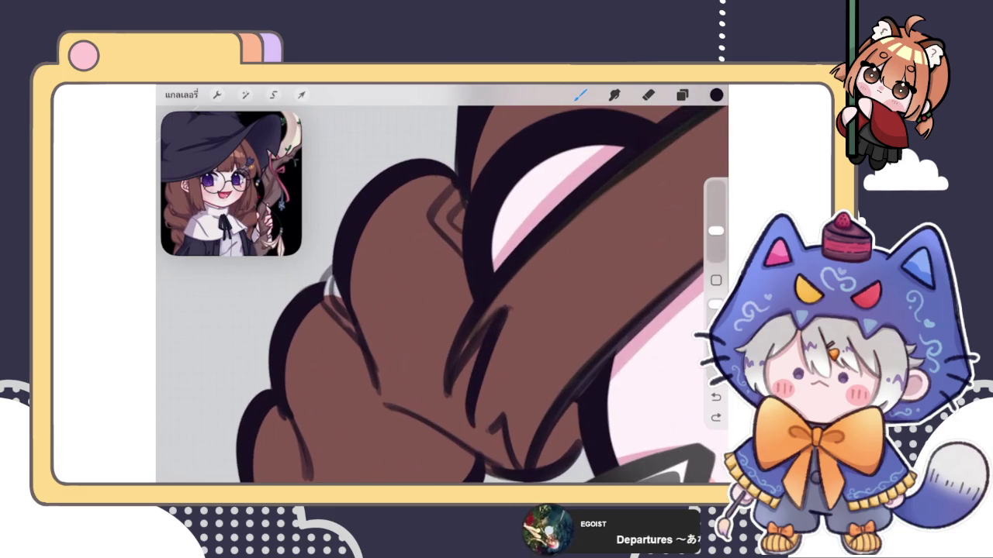
mouse_move(327, 264)
mouse_down()
mouse_move(326, 309)
mouse_move(353, 327)
mouse_up()
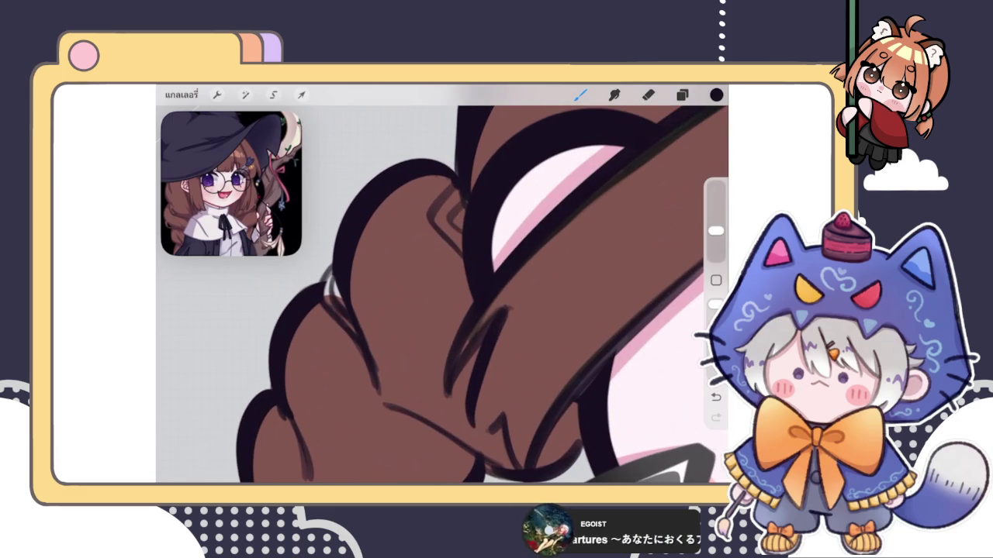
click(649, 94)
scroll(442, 279, down, 5)
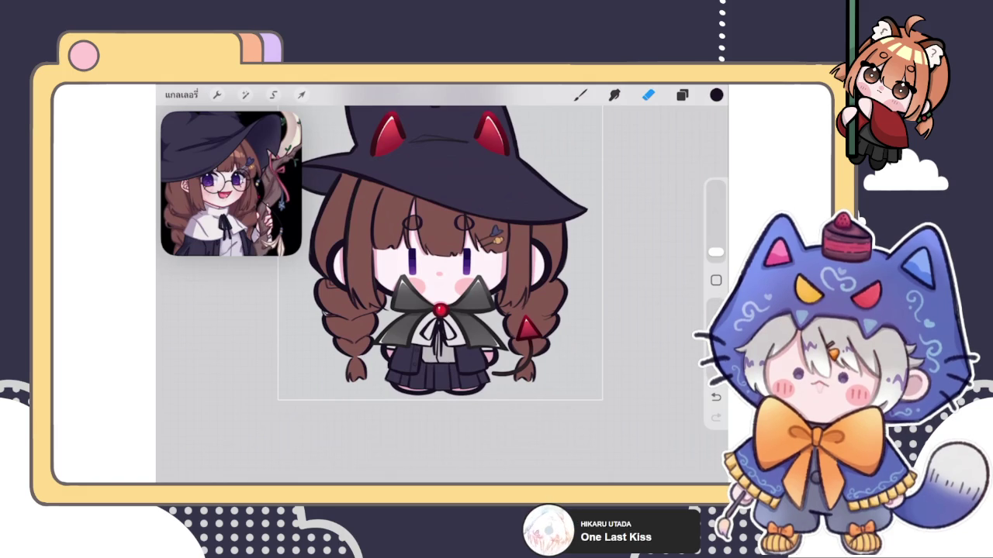
scroll(504, 279, up, 5)
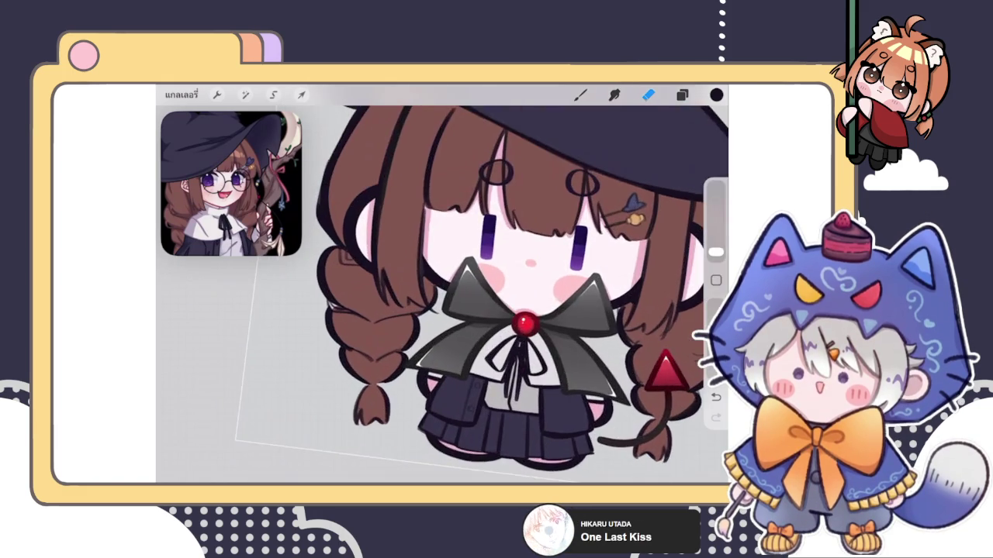
- Undo the two most recent small strokes beside the left braid
scroll(442, 295, up, 3)
click(681, 94)
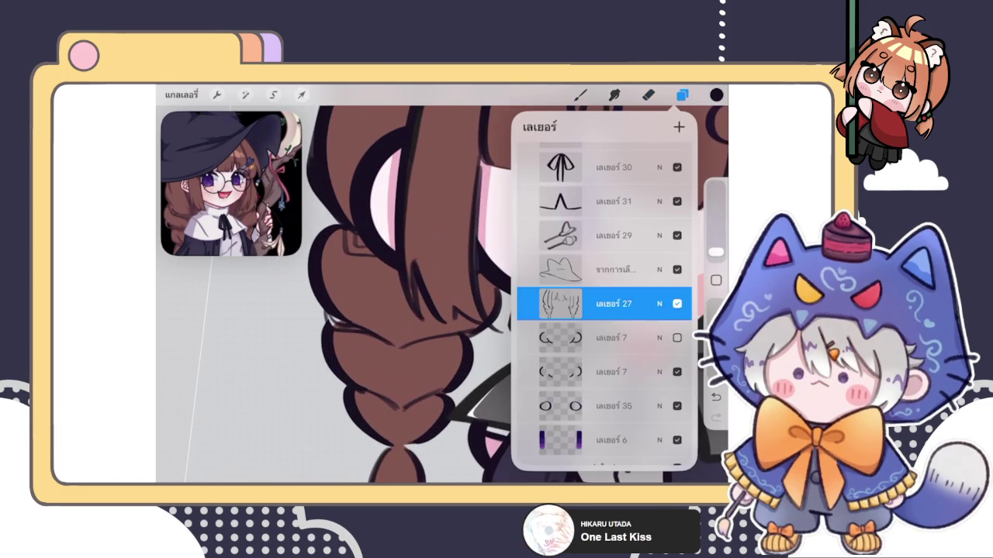
click(716, 396)
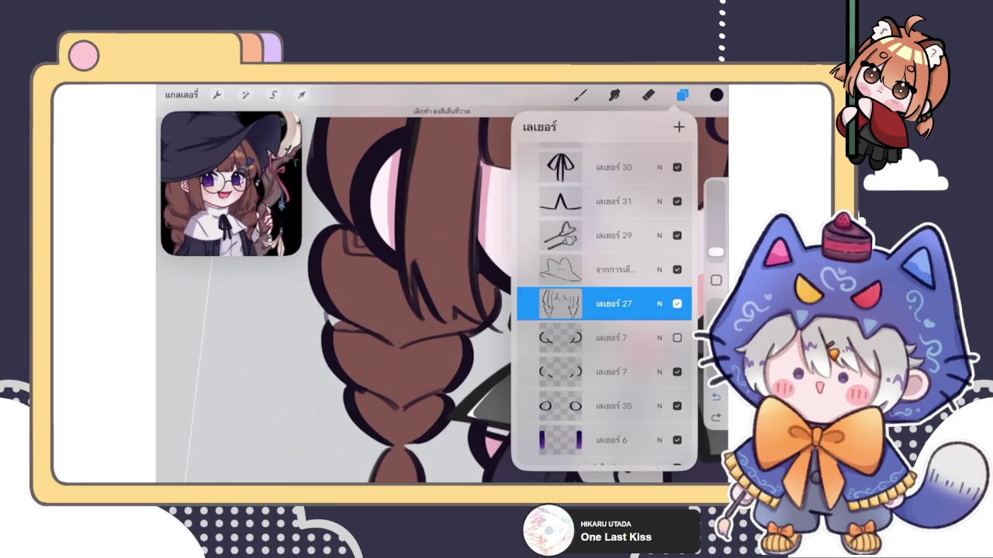
key(ctrl+z)
key(ctrl+z)
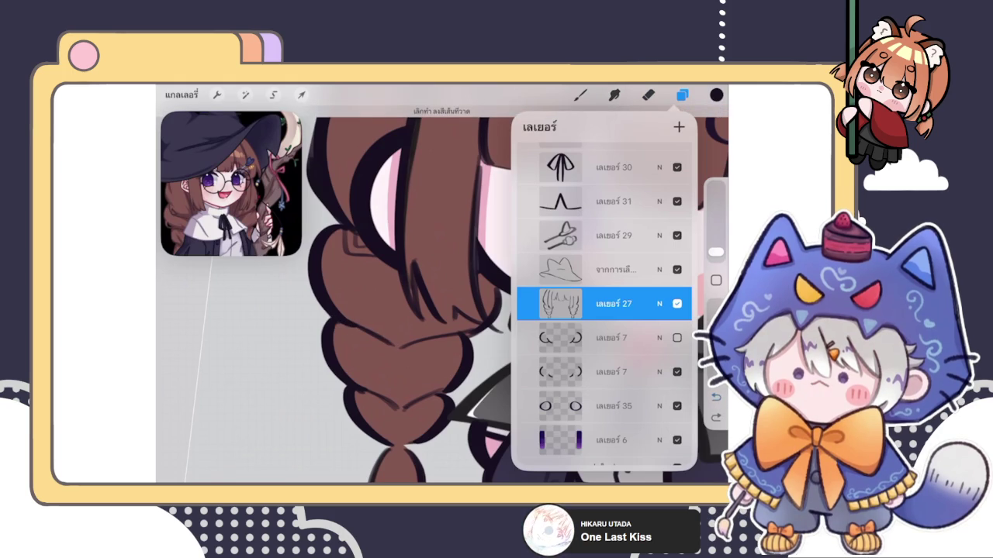
scroll(411, 294, down, 5)
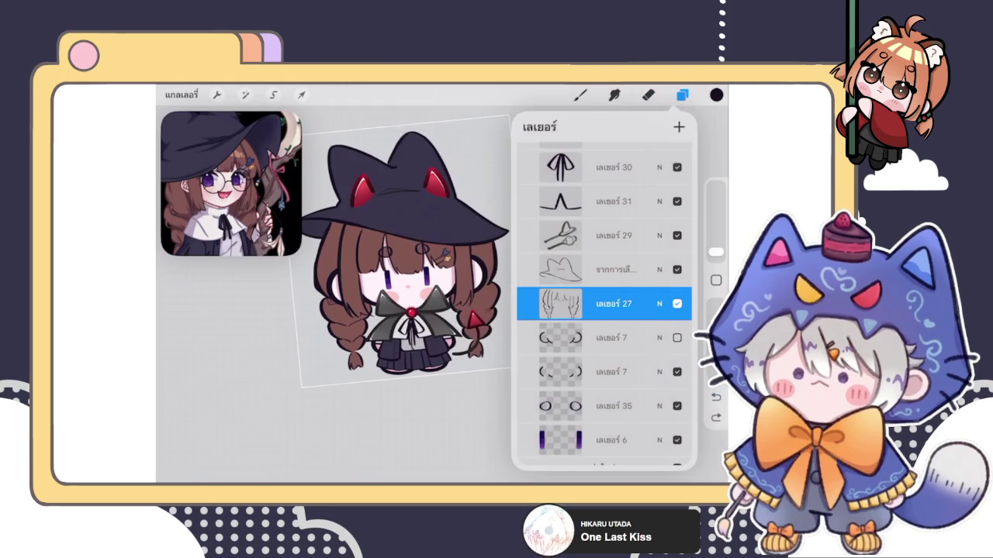
scroll(349, 271, up, 5)
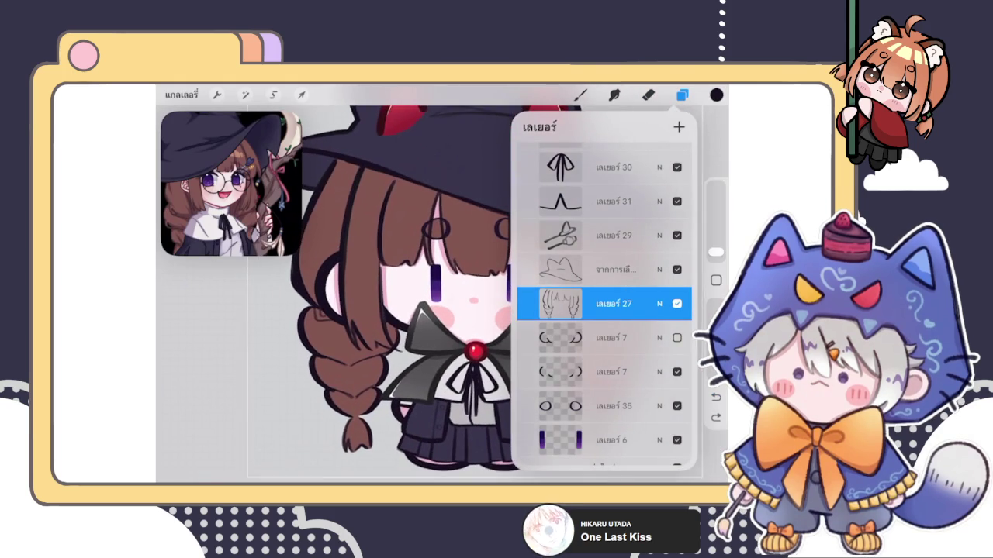
scroll(380, 287, down, 5)
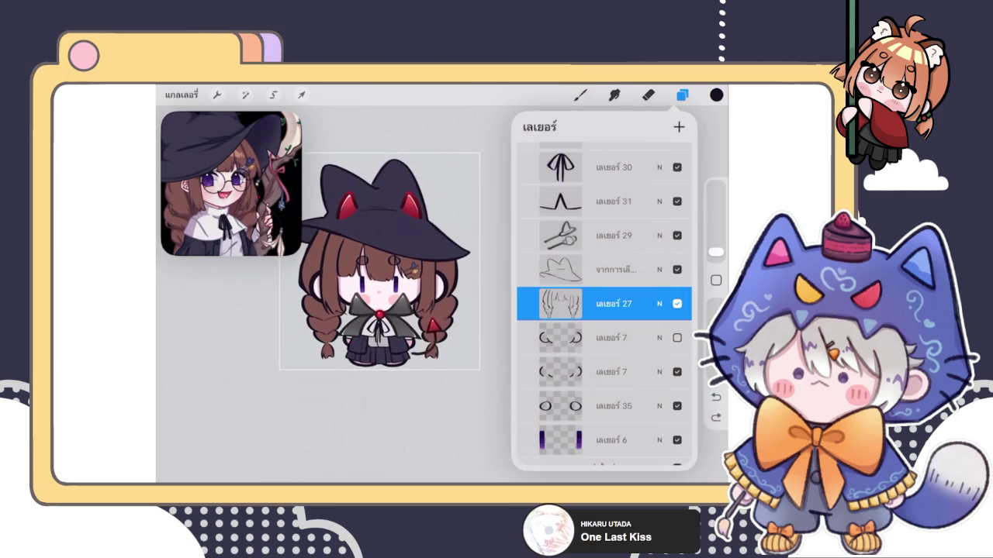
click(682, 95)
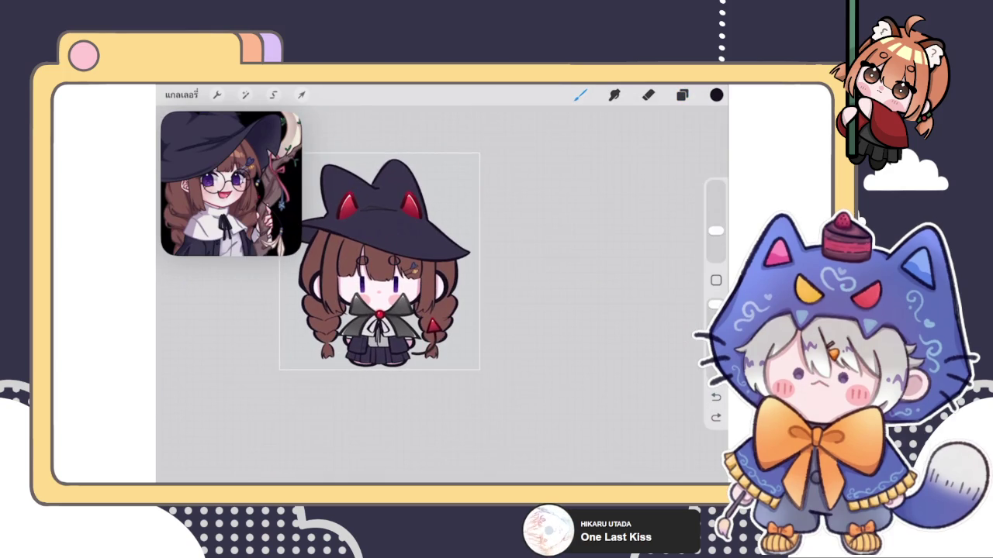
- Enlarge the brush and ink dark strokes along the left hair edge and the hair curl
click(648, 95)
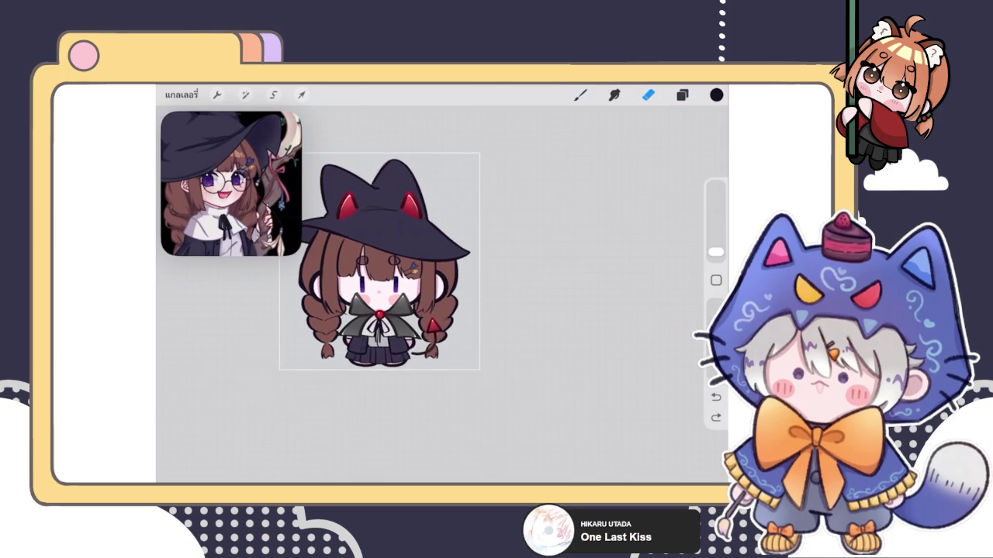
scroll(380, 287, up, 3)
scroll(380, 287, up, 3)
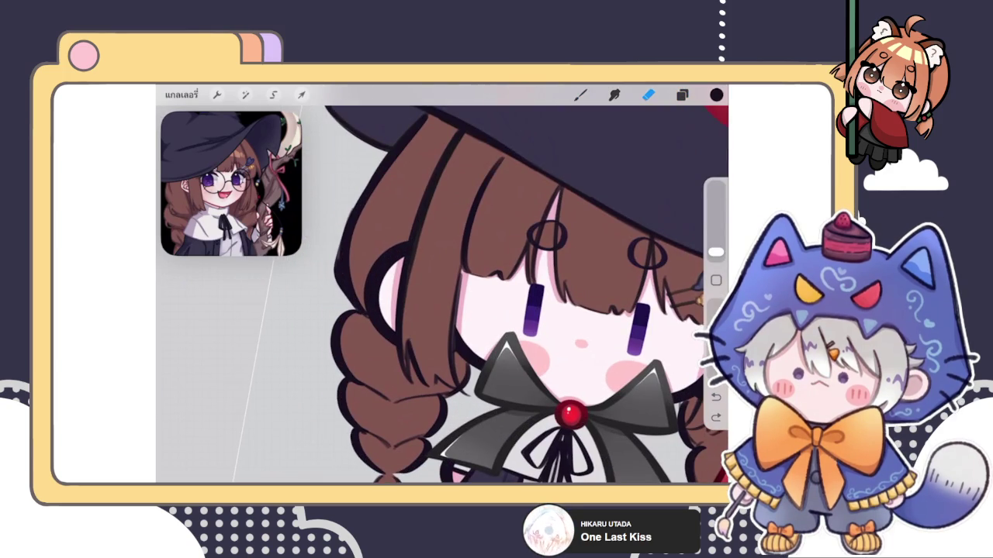
drag(715, 252, 715, 231)
click(580, 95)
drag(356, 249, 361, 284)
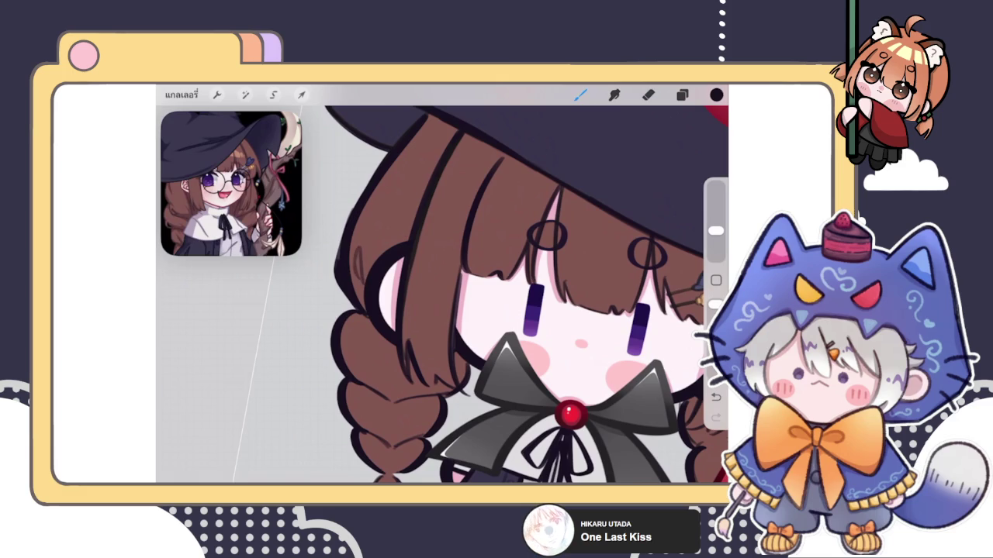
scroll(341, 263, up, 2)
drag(352, 349, 355, 404)
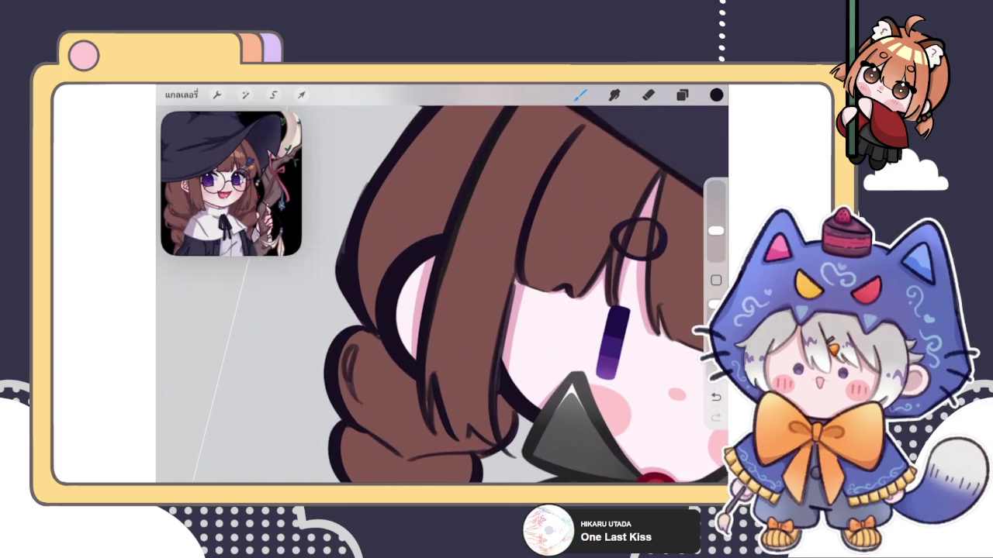
- Ink short dark strokes on the left braid's edge, undoing and restoring marks as needed
scroll(434, 287, down, 3)
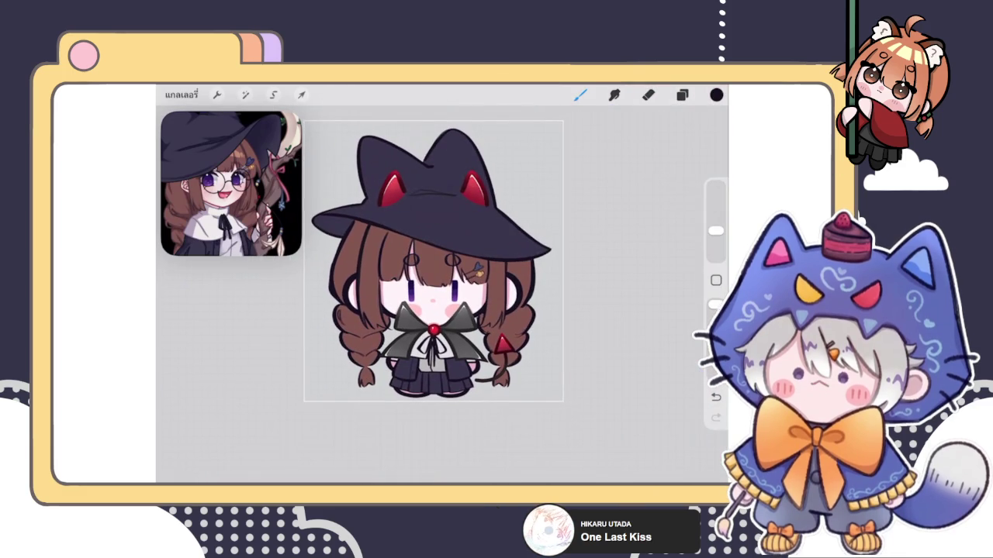
scroll(357, 341, up, 3)
scroll(356, 342, up, 2)
scroll(356, 341, up, 3)
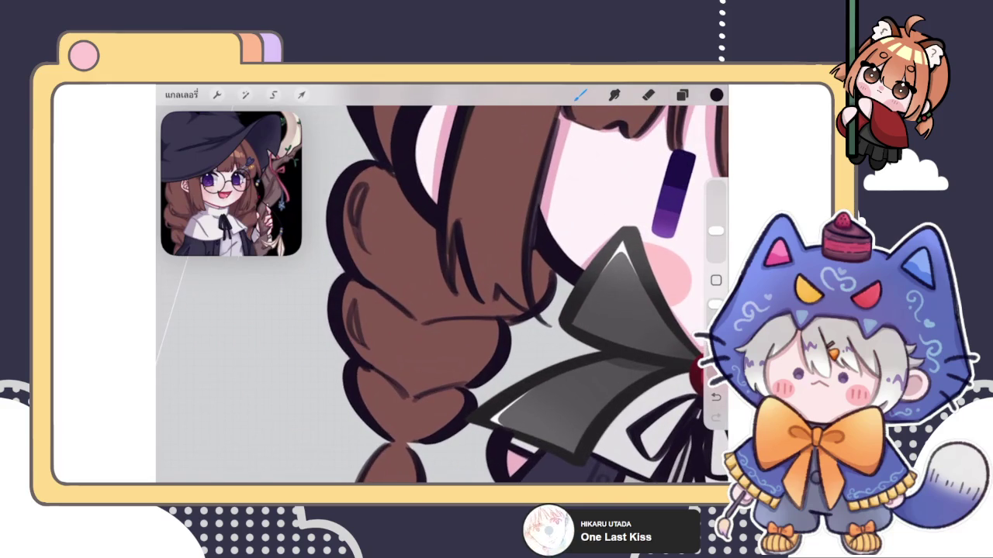
key(ctrl+z)
key(ctrl+z)
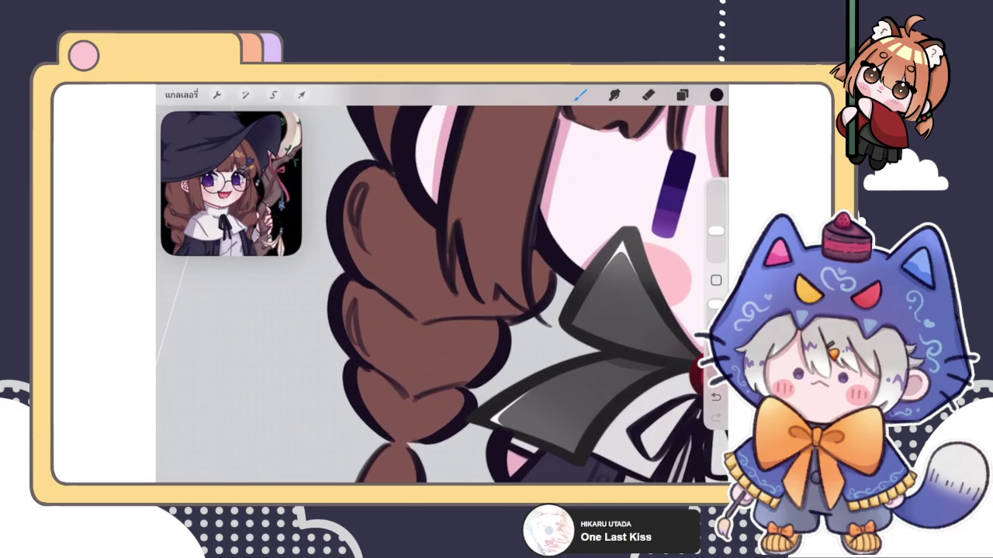
drag(369, 302, 358, 349)
key(ctrl+z)
key(ctrl+shift+z)
drag(363, 304, 354, 346)
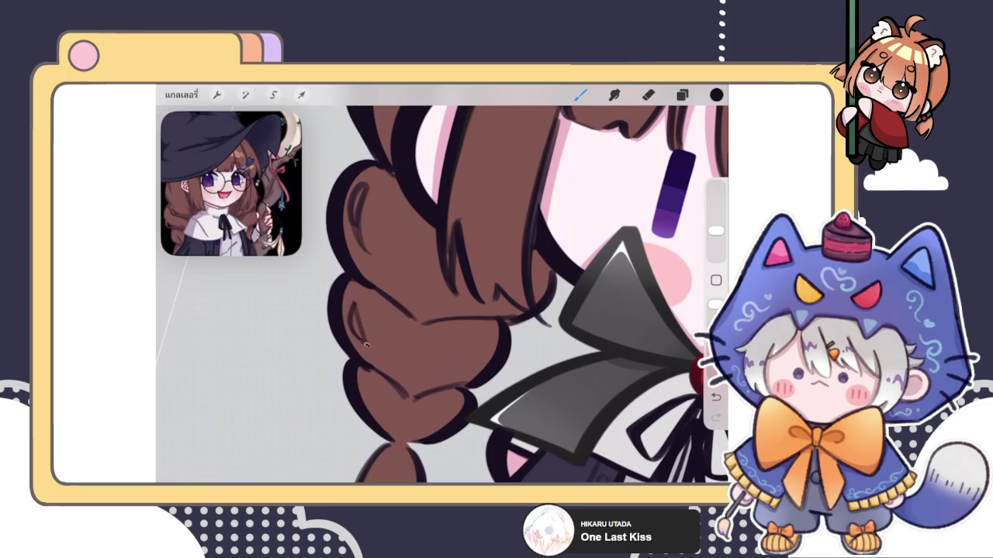
scroll(442, 295, down, 3)
scroll(442, 295, down, 2)
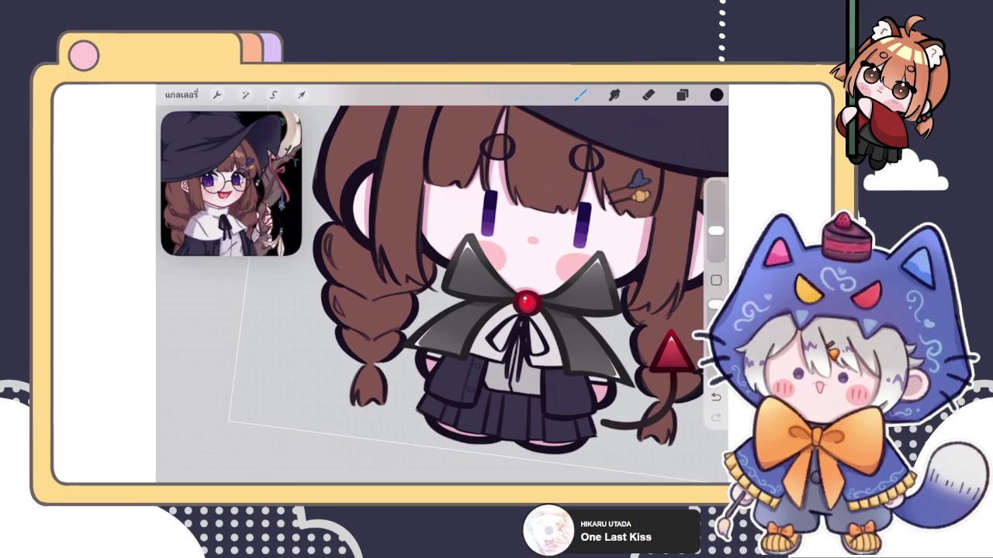
- Draw curved lines inside the right braid and beside its red triangle ornament
click(682, 94)
click(681, 94)
scroll(442, 287, down, 3)
scroll(450, 310, up, 3)
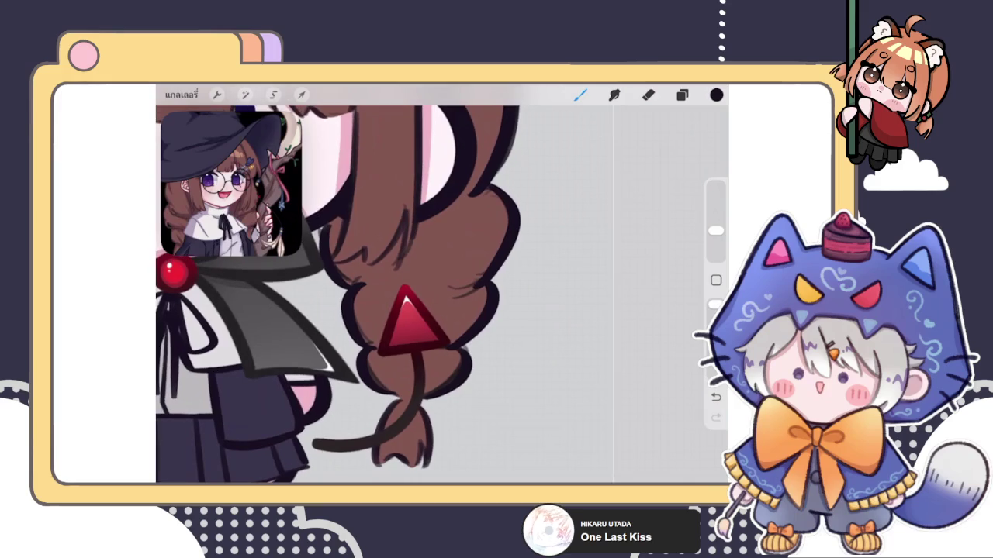
drag(489, 213, 476, 267)
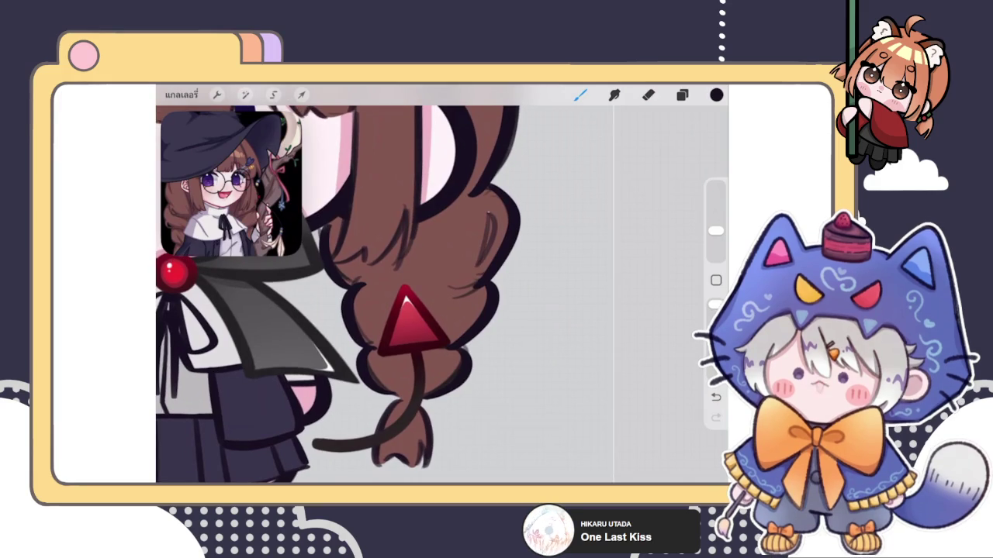
scroll(341, 287, down, 2)
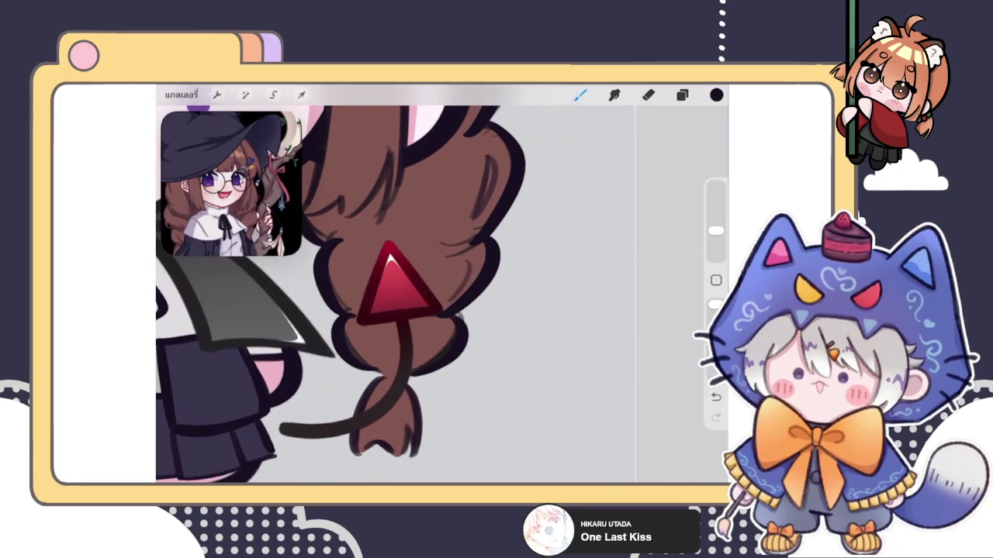
drag(468, 261, 452, 296)
scroll(341, 287, down, 5)
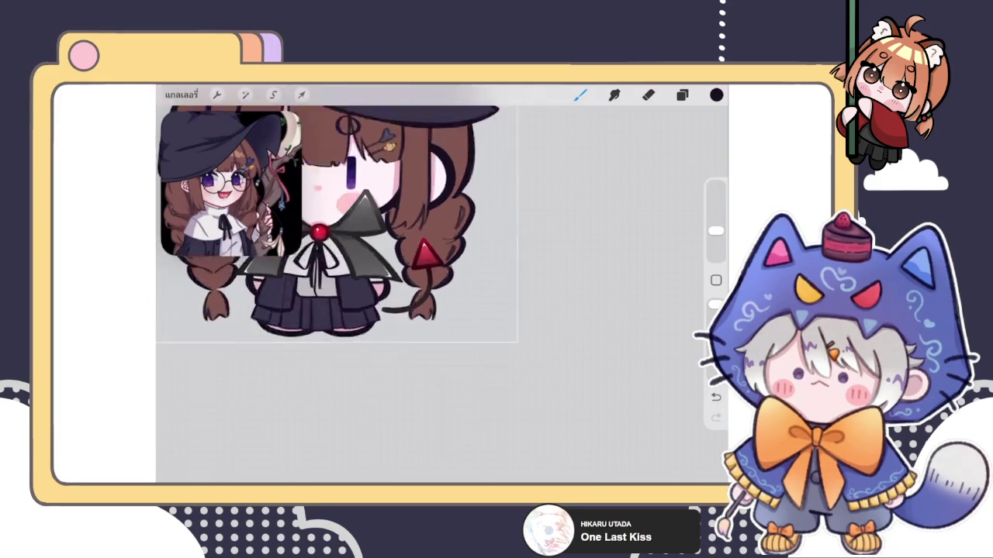
- Undo both new curved strokes on the right braid
key(ctrl+z)
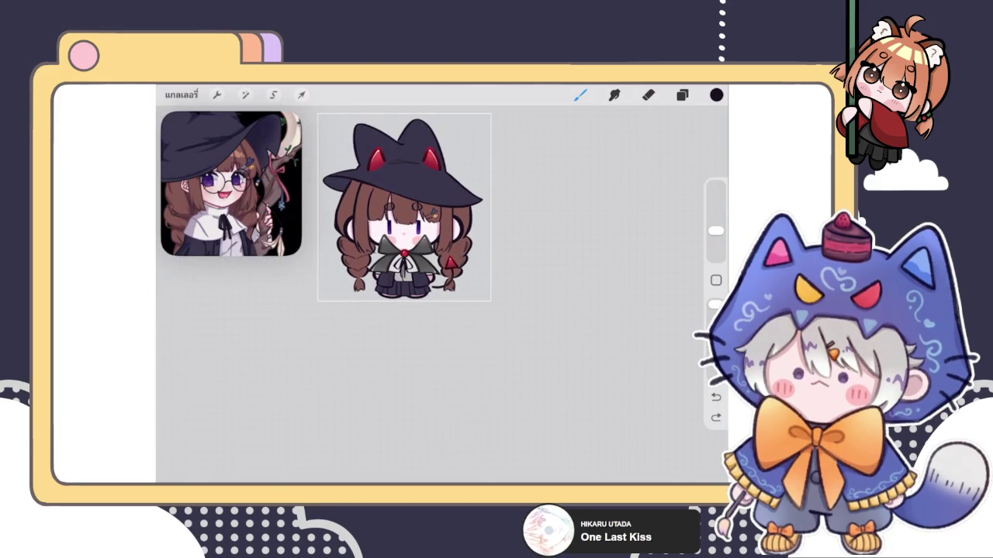
scroll(355, 241, up, 5)
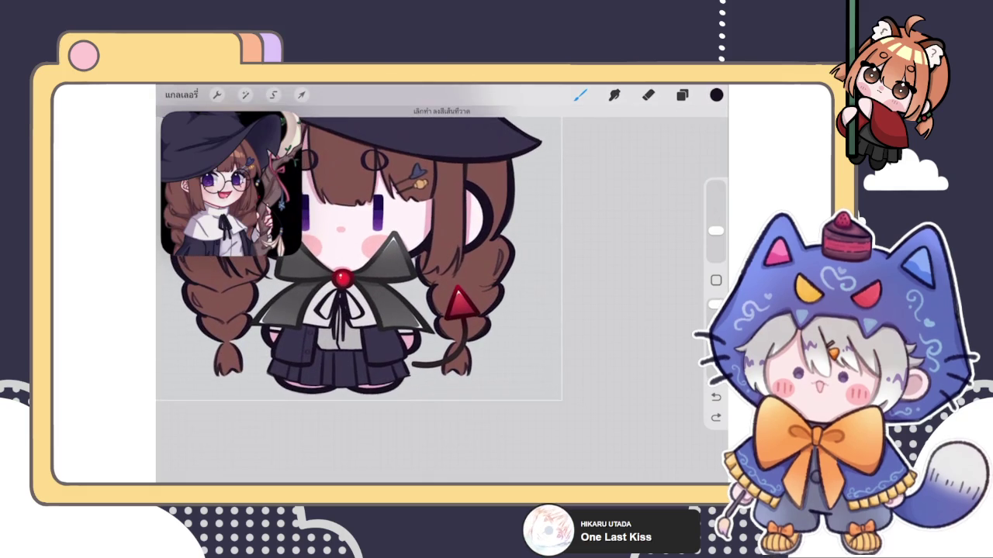
scroll(434, 264, up, 3)
key(ctrl+z)
scroll(443, 287, up, 3)
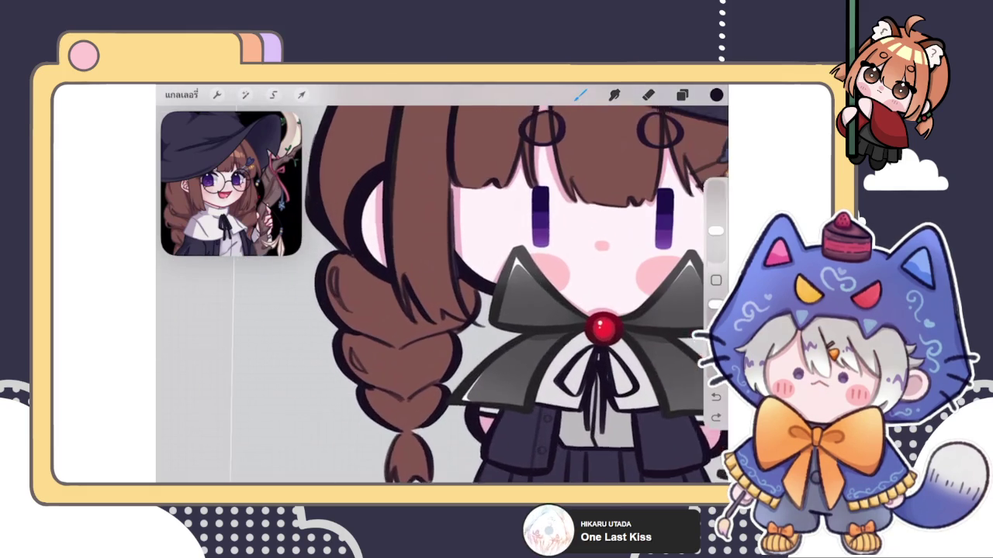
- Lasso a small left-braid strand, paste it onto its own layer and move it beside the right braid
key(s)
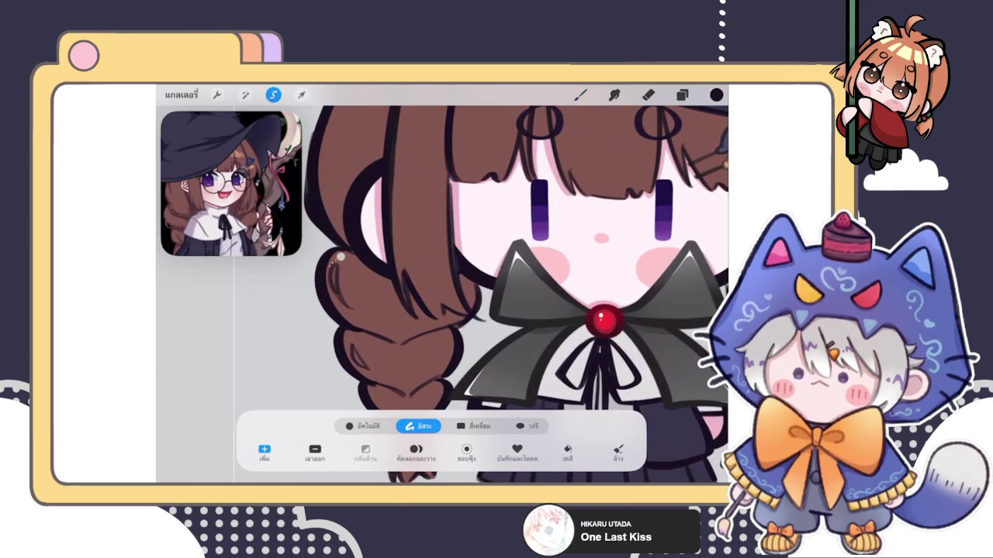
drag(340, 257, 355, 308)
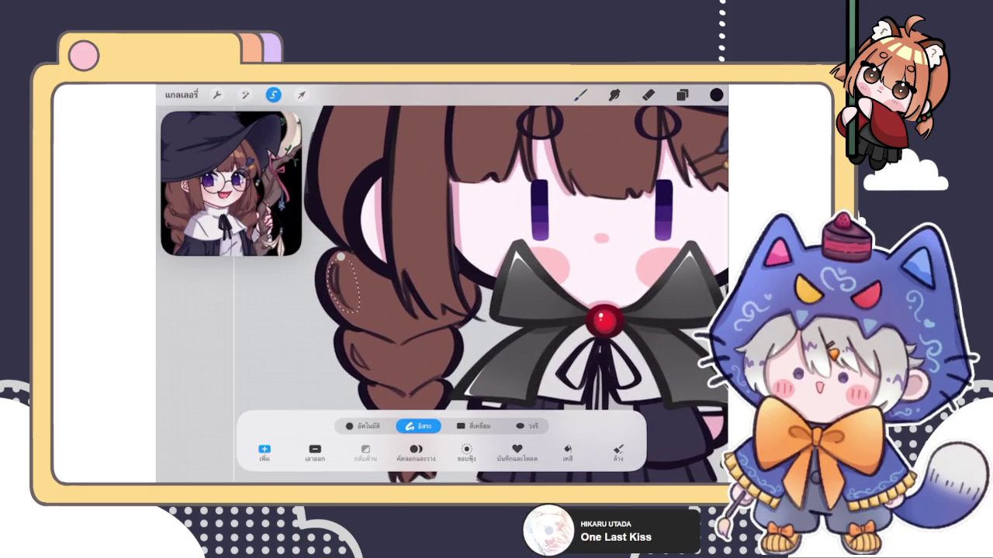
key(b)
scroll(442, 295, down, 3)
key(v)
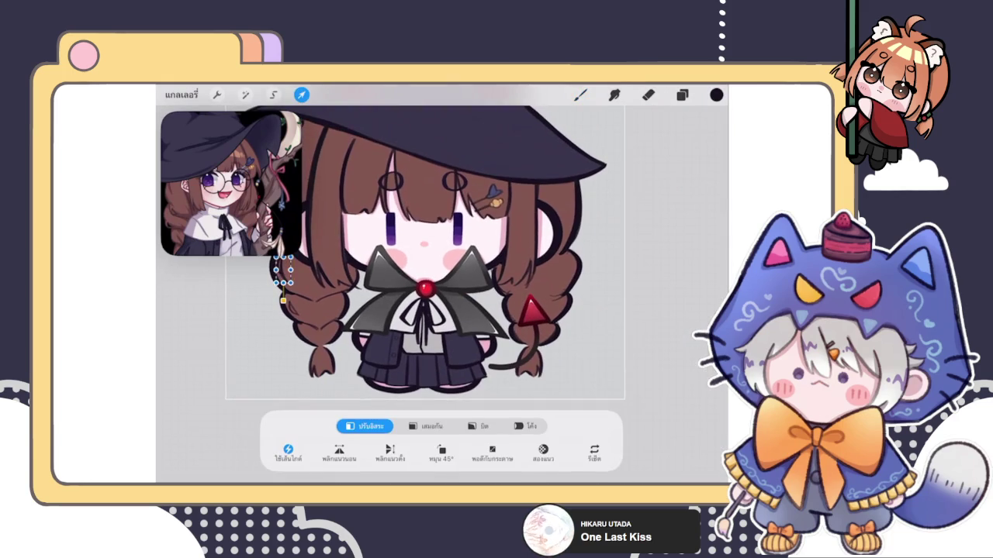
drag(555, 276, 566, 275)
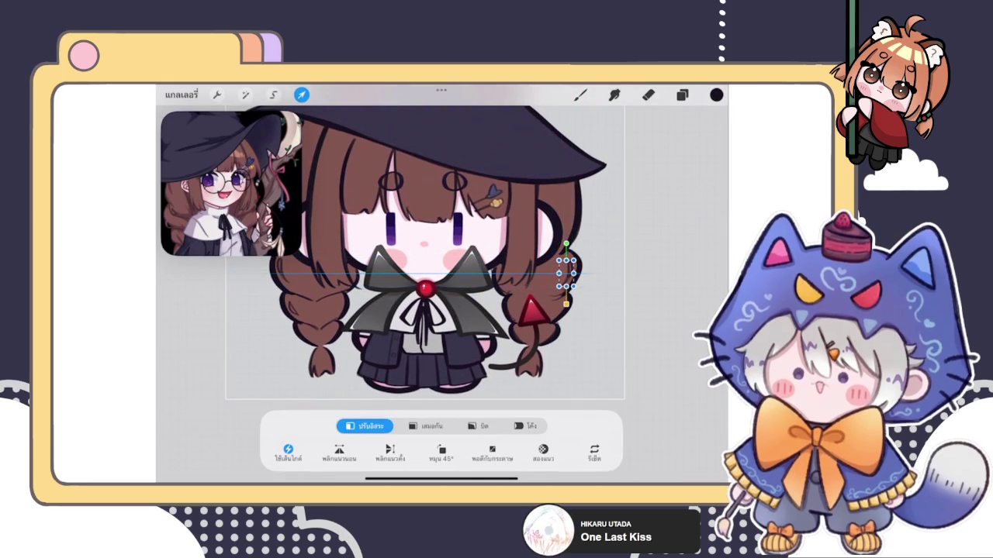
key(b)
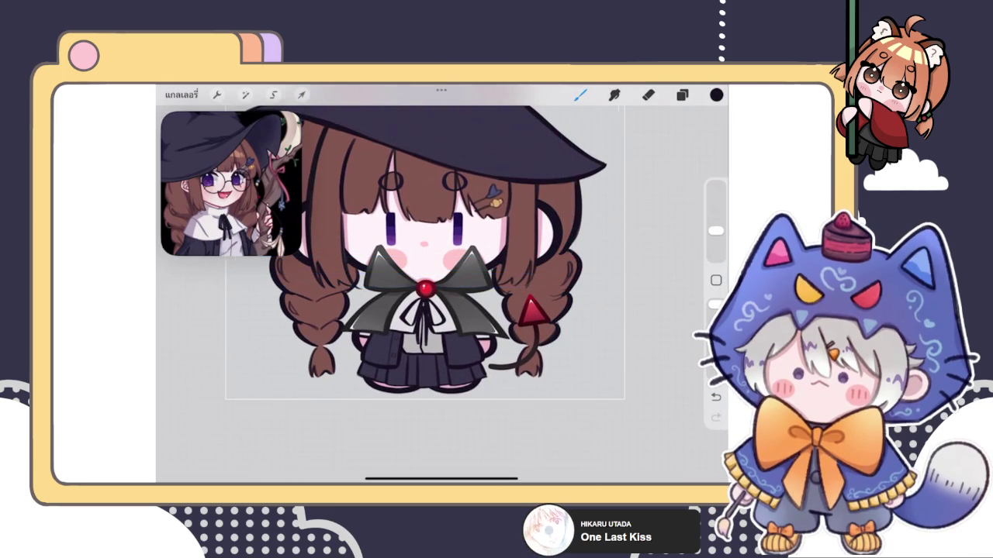
scroll(403, 248, down, 2)
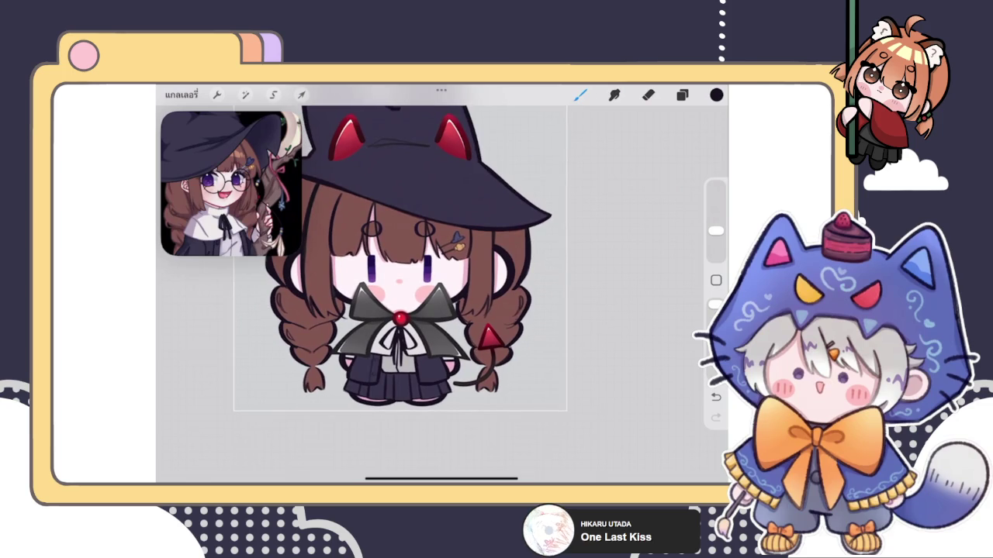
- Merge the pasted strand's layer down into เลเยอร์ 27 and zoom out to the whole chibi
scroll(481, 334, up, 2)
scroll(481, 334, up, 3)
scroll(481, 334, up, 2)
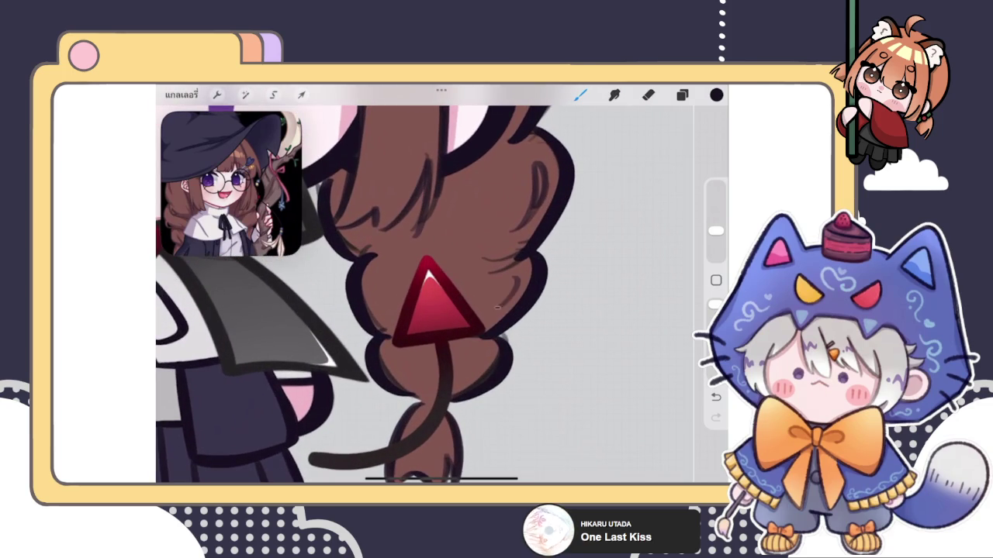
key(l)
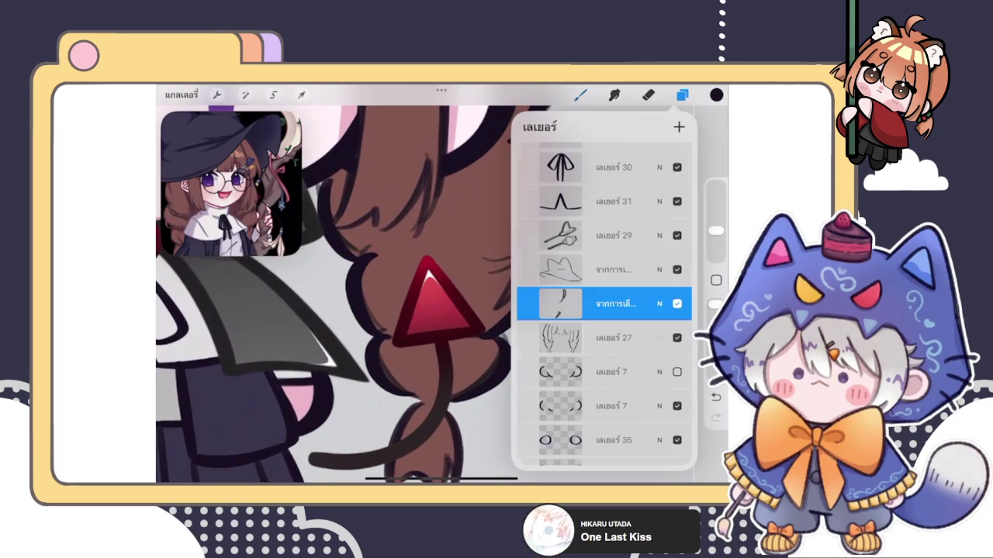
click(612, 303)
click(450, 387)
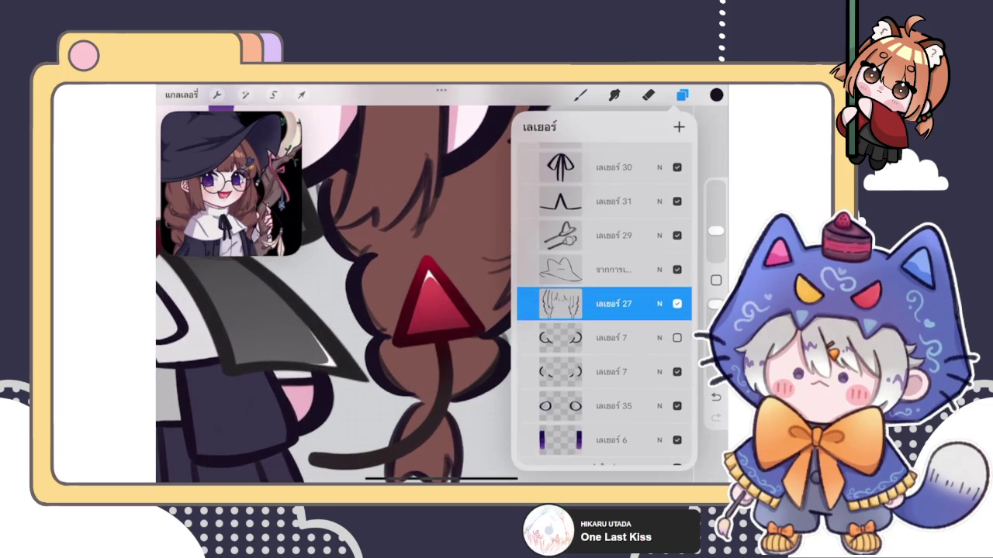
key(l)
scroll(365, 283, down, 3)
scroll(364, 283, down, 2)
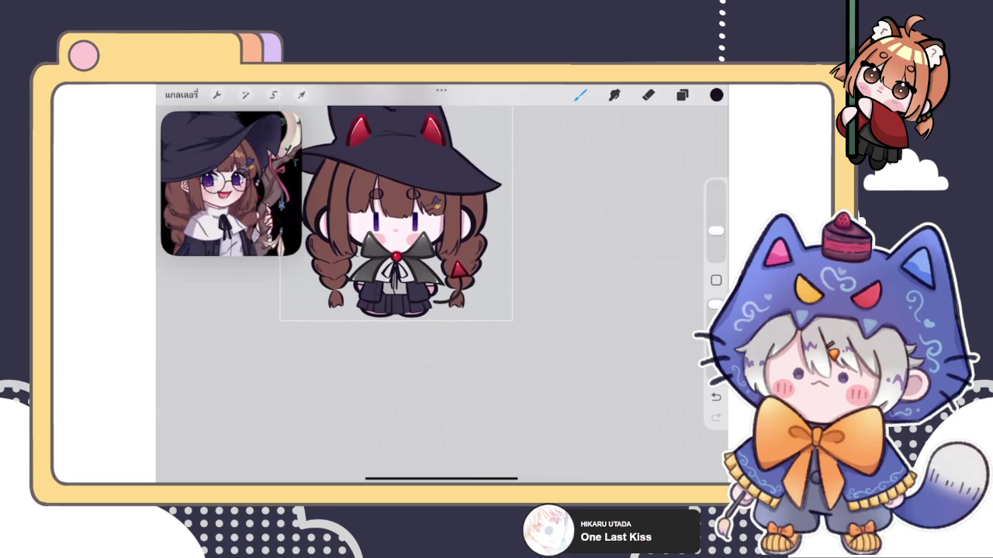
scroll(396, 214, down, 2)
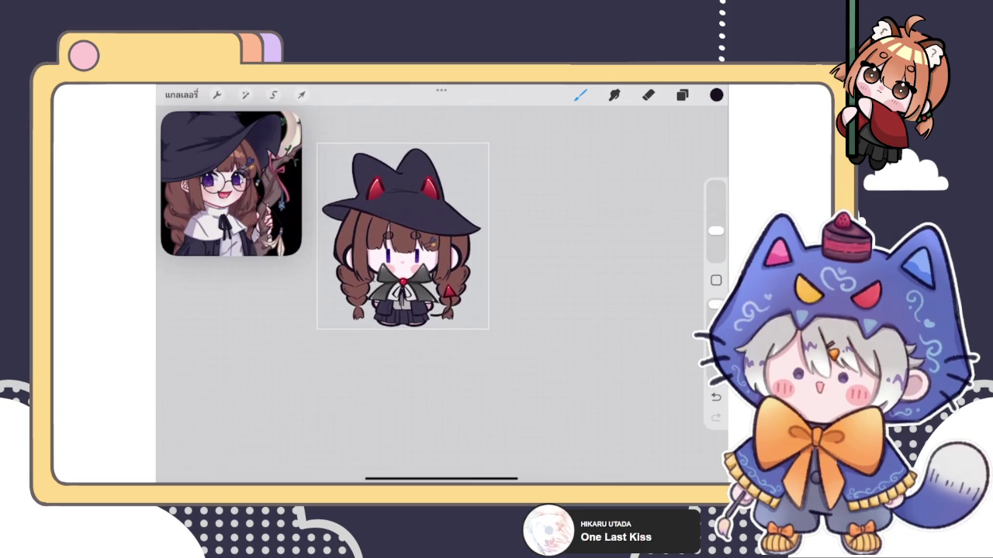
scroll(411, 240, up, 3)
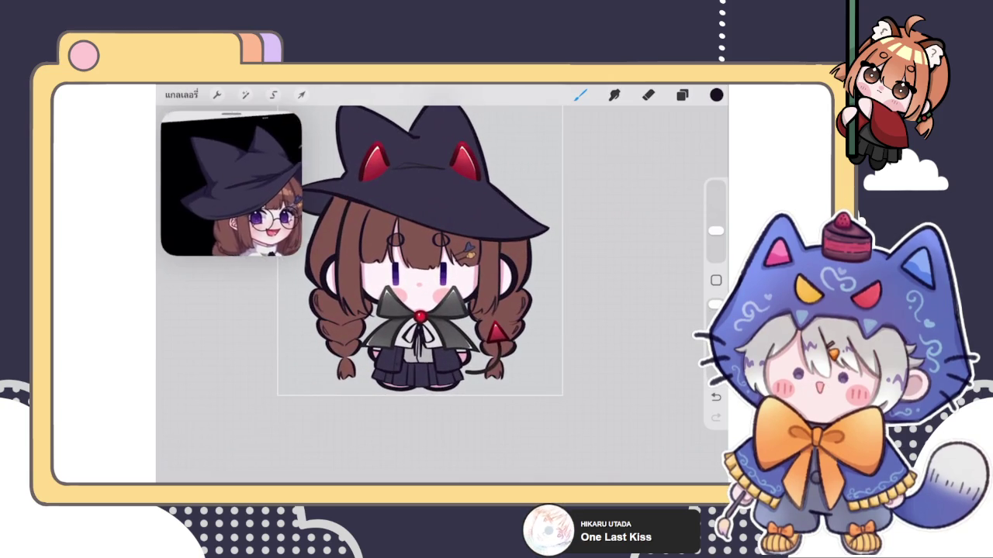
scroll(420, 248, down, 3)
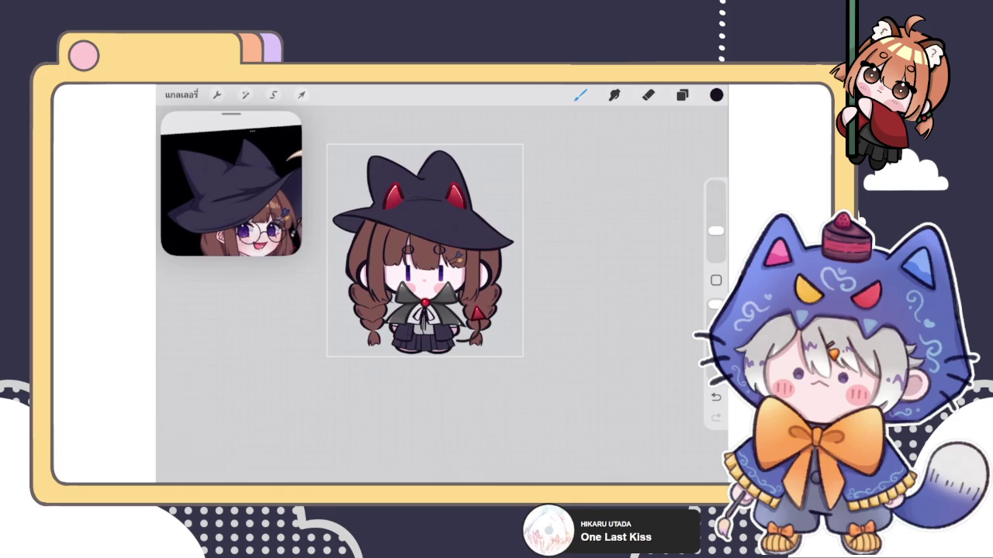
click(682, 95)
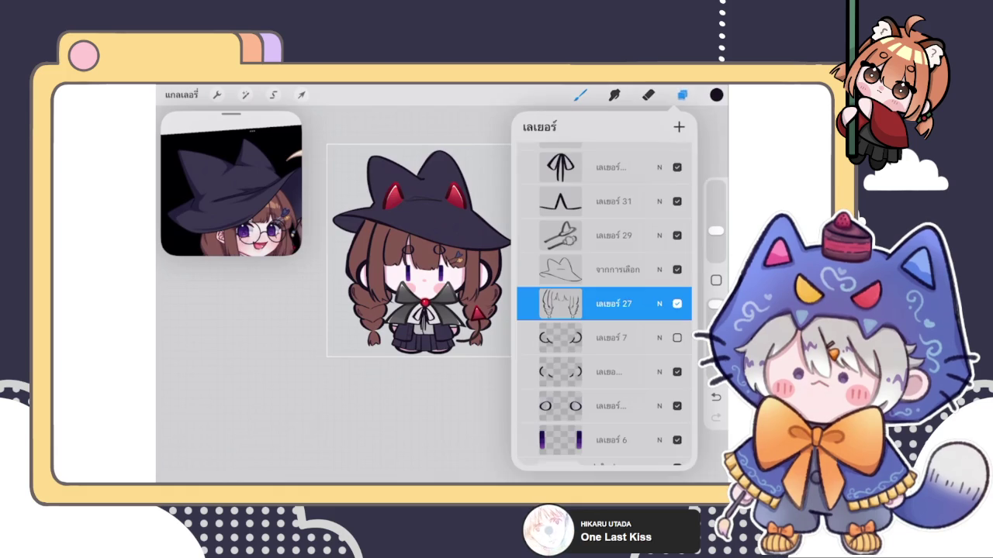
- Liquify the hat on layer จากการเลือก with a 58% brush, pushing its top and right side
click(605, 269)
click(245, 95)
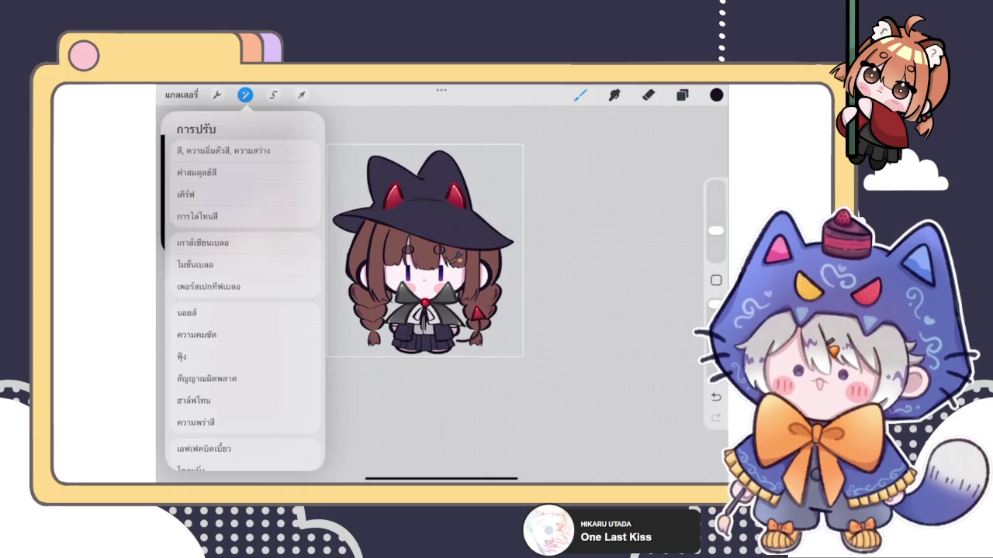
click(203, 444)
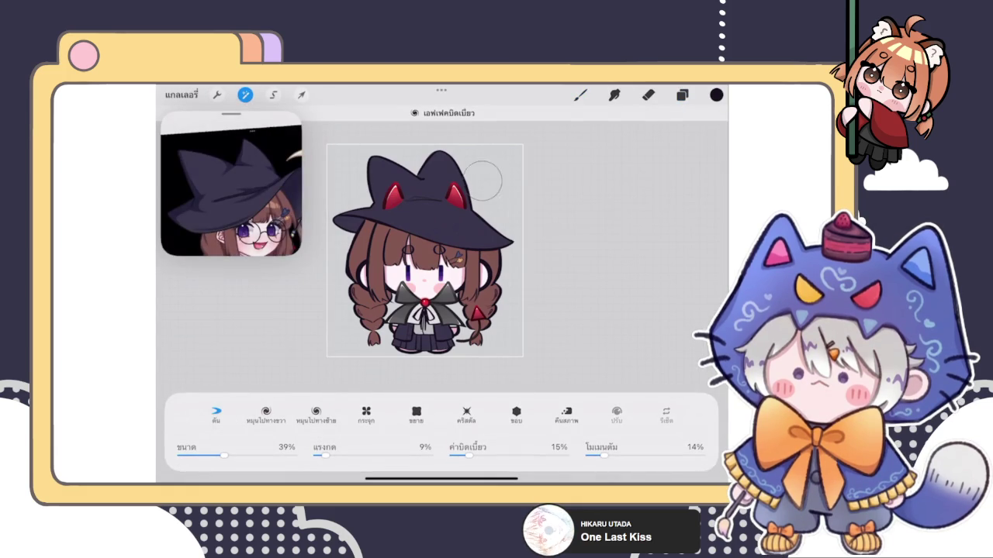
drag(224, 455, 246, 455)
click(444, 161)
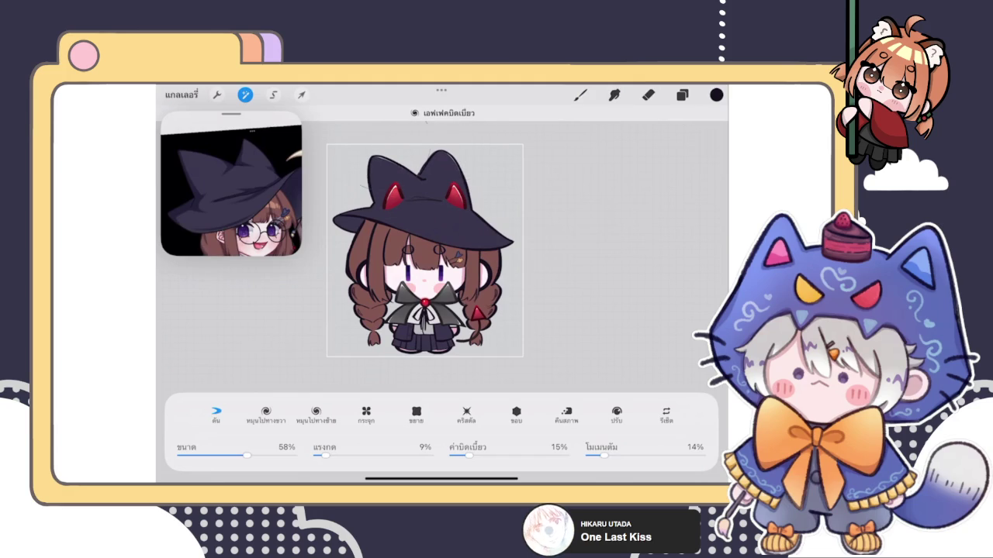
click(496, 204)
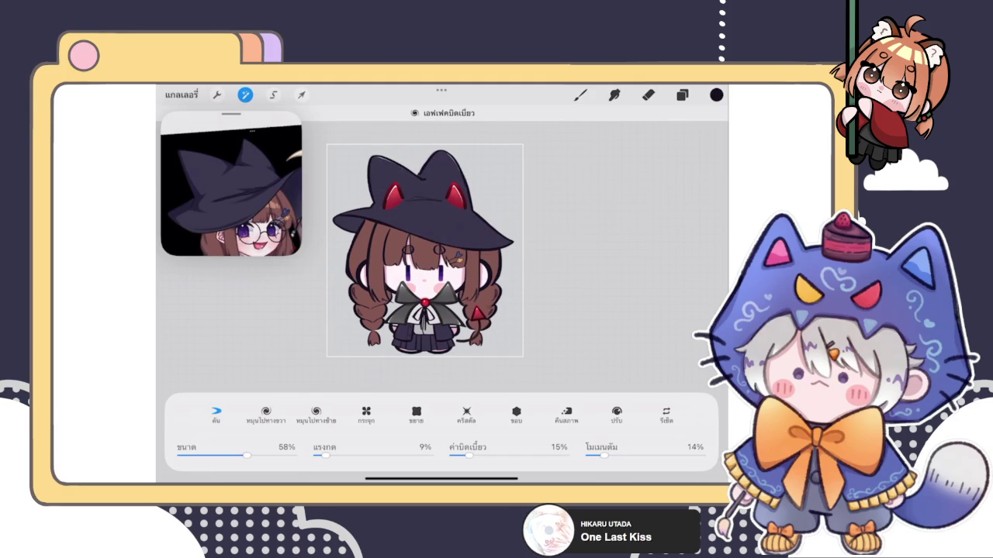
click(581, 94)
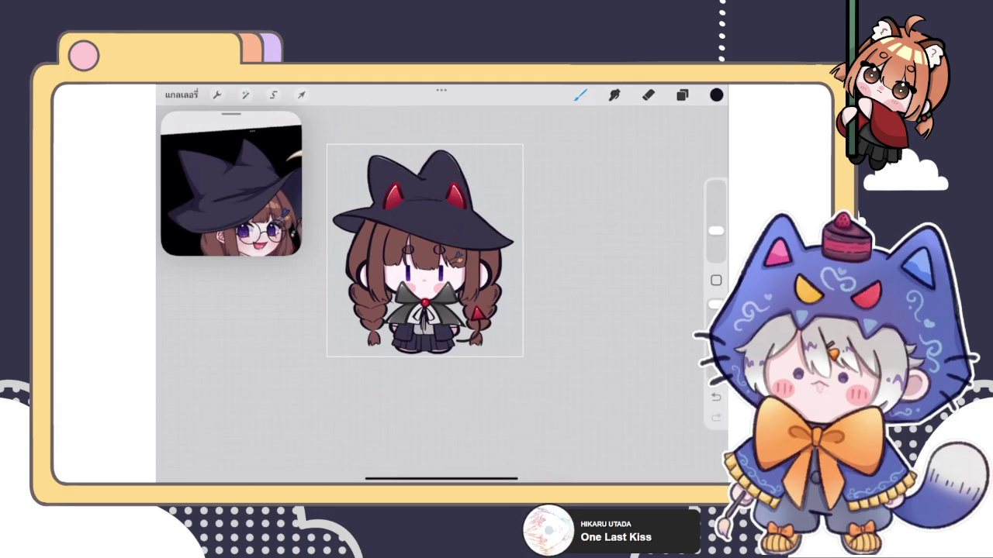
key(ctrl+z)
key(ctrl+shift+z)
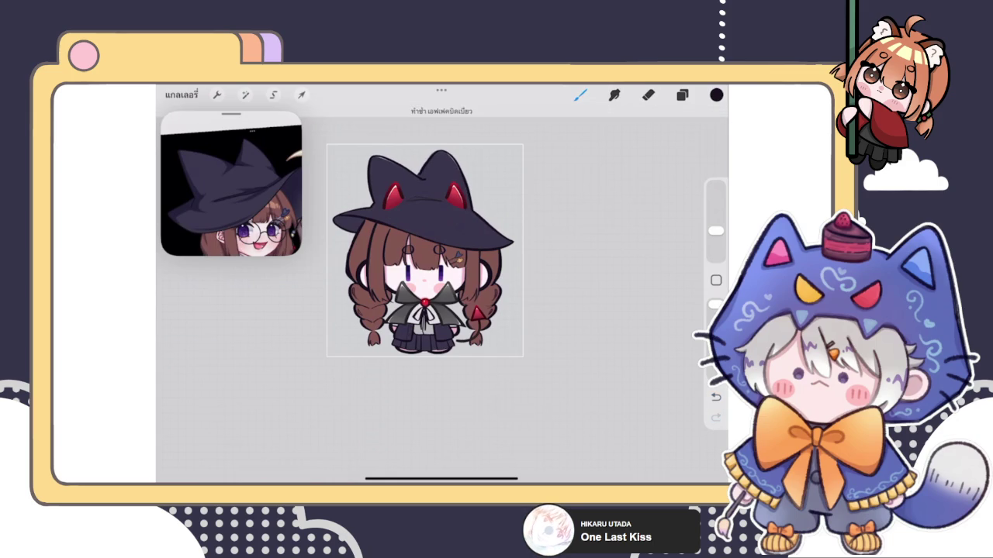
scroll(425, 249, up, 5)
scroll(425, 248, up, 5)
click(682, 94)
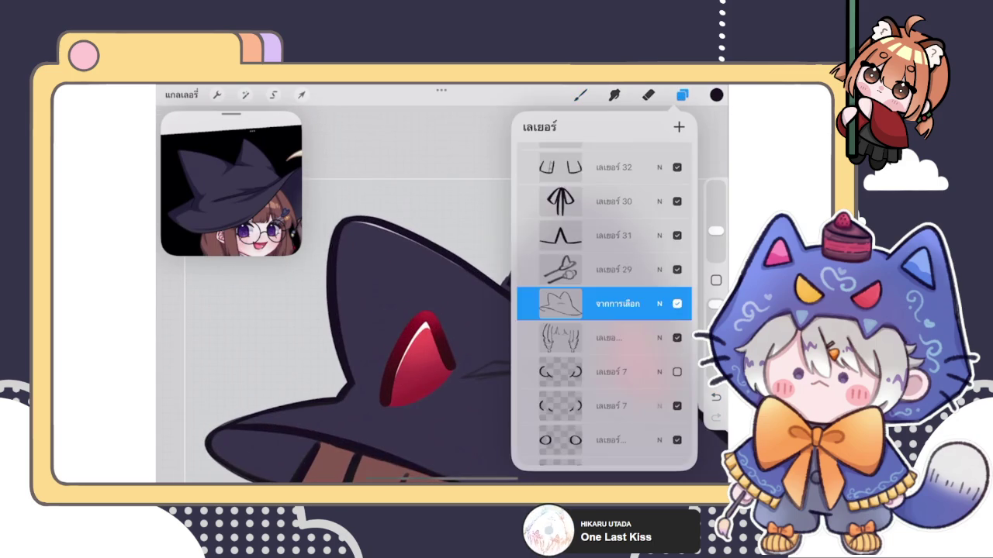
- Select layer เลเยอร์ 44 and pick the ตัวเขียน inking brush
scroll(603, 310, down, 5)
scroll(604, 310, down, 5)
scroll(604, 310, down, 5)
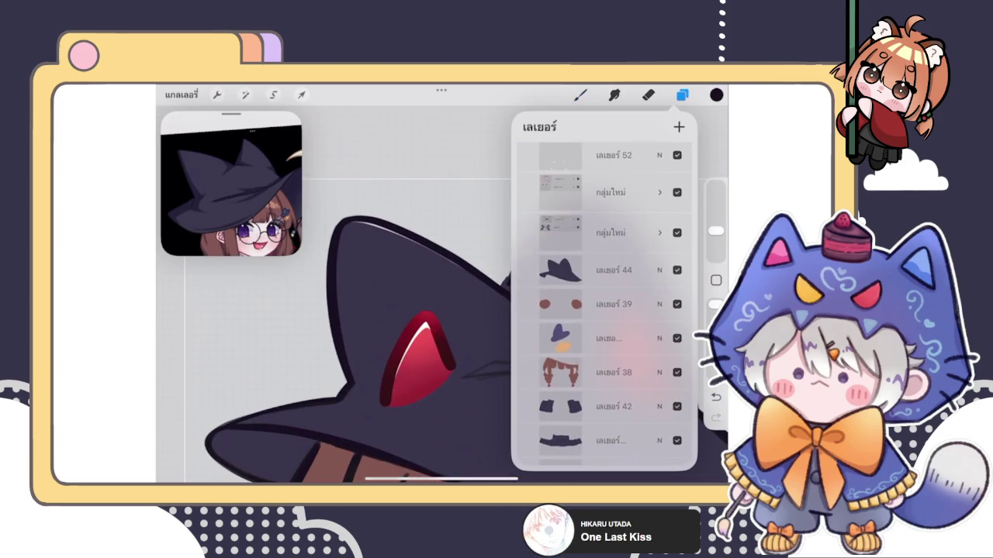
click(614, 270)
click(580, 94)
click(580, 95)
click(580, 95)
click(621, 247)
click(580, 95)
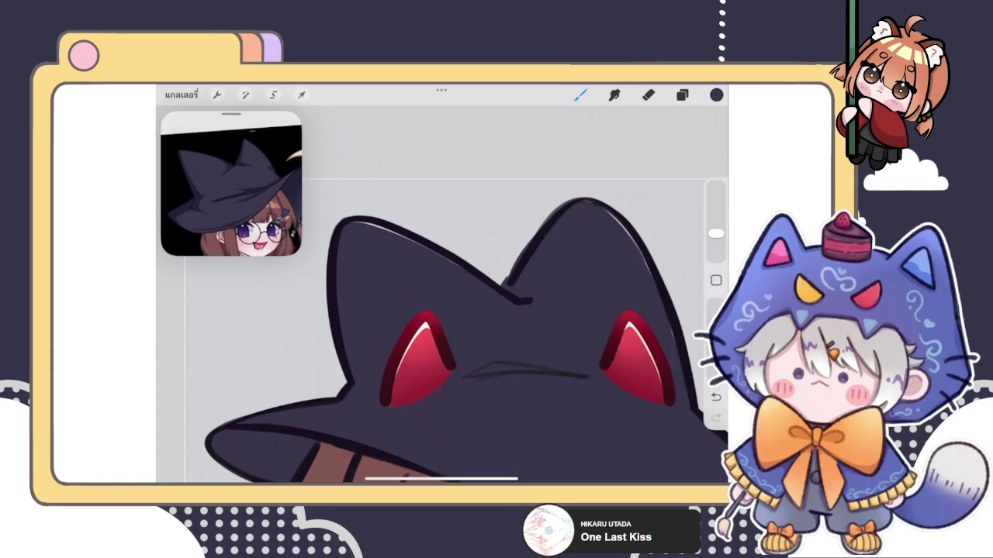
scroll(465, 310, down, 3)
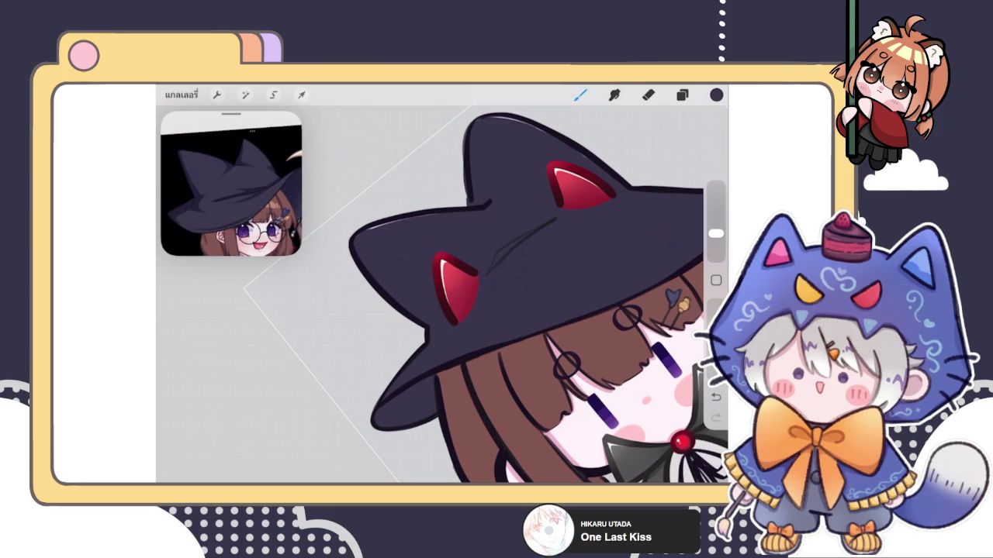
- Paint over the hat edge's white highlight in dark purple and erase stray bits
key(e)
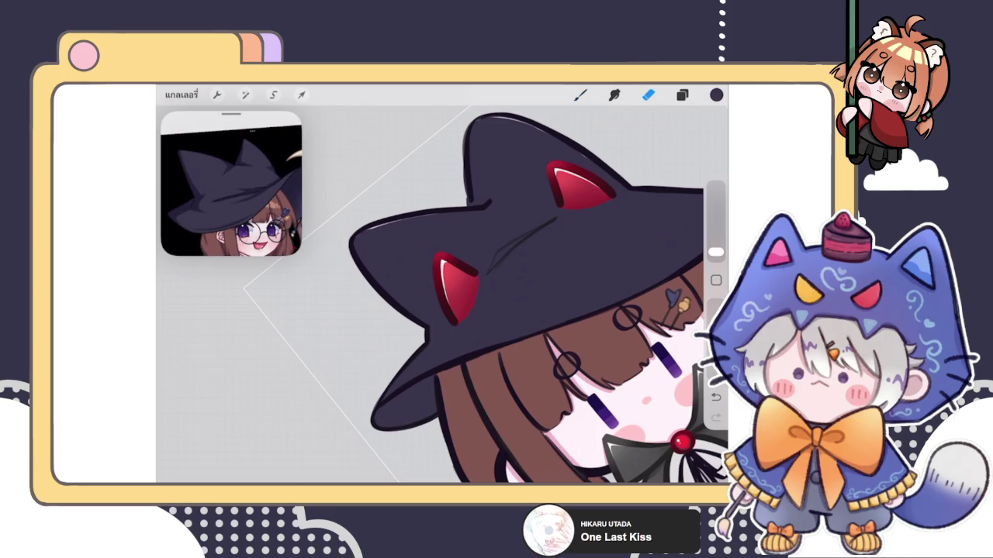
scroll(516, 284, up, 5)
key(b)
drag(343, 321, 446, 252)
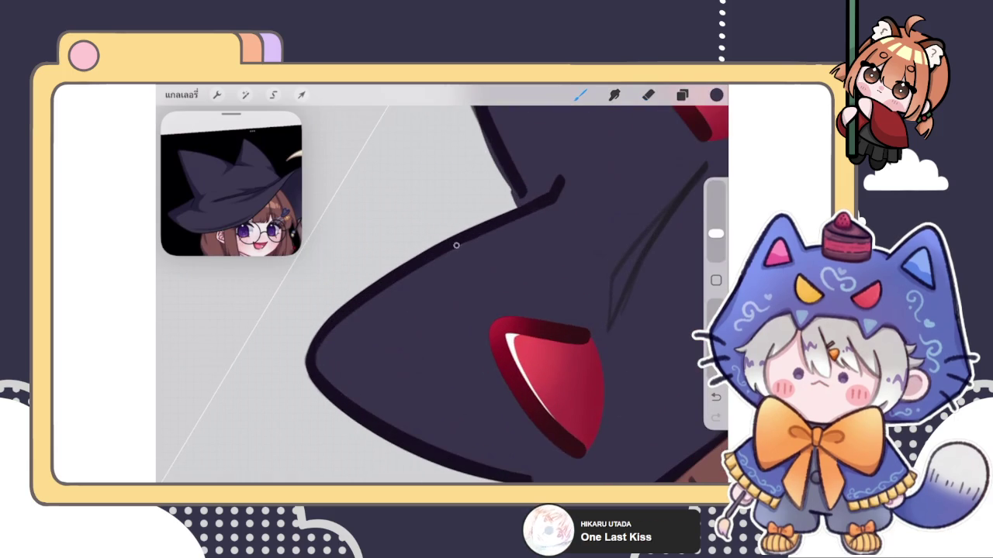
scroll(442, 294, down, 5)
scroll(442, 295, up, 5)
key(e)
drag(398, 339, 424, 284)
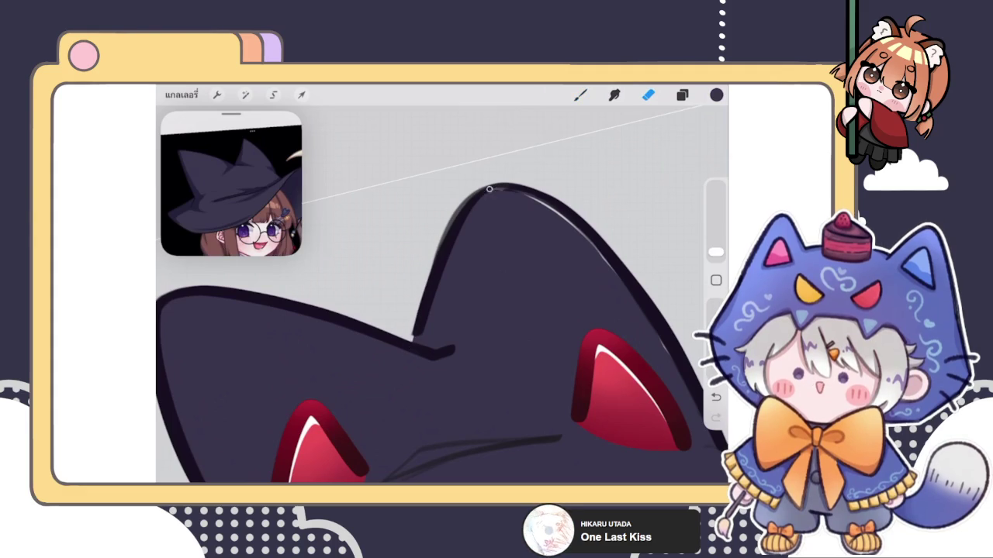
- Darken the left edge of the hat ear's outline and undo the stray white highlight stroke
key(b)
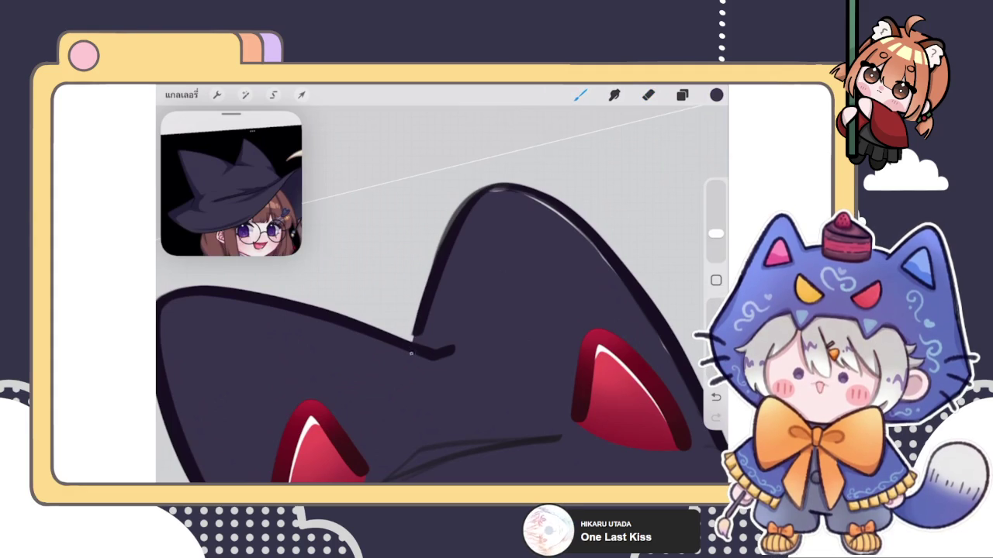
scroll(442, 333, up, 2)
scroll(442, 333, up, 1)
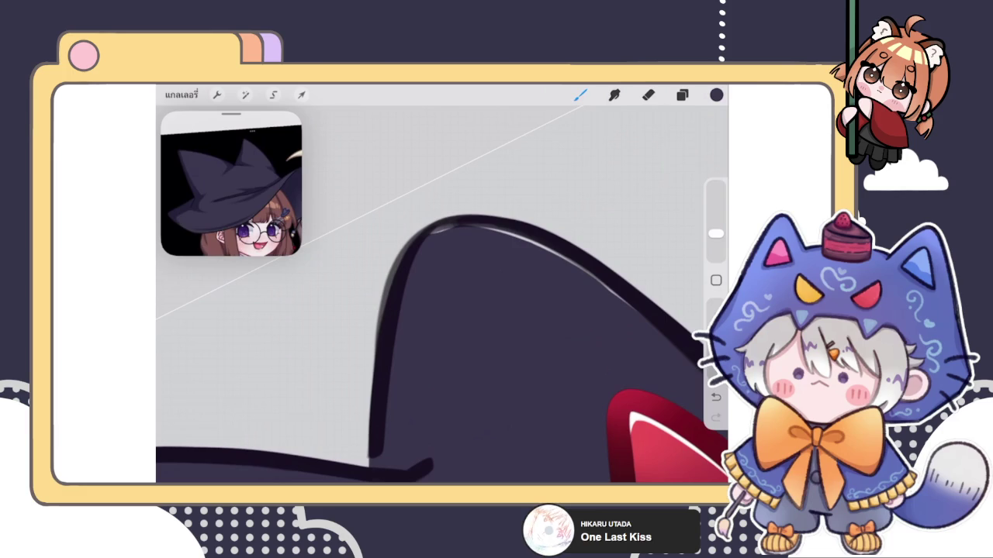
mouse_move(385, 303)
mouse_down()
mouse_move(431, 231)
mouse_move(388, 316)
mouse_move(413, 247)
mouse_move(473, 224)
mouse_move(510, 233)
mouse_up()
scroll(442, 333, down, 2)
scroll(442, 334, down, 1)
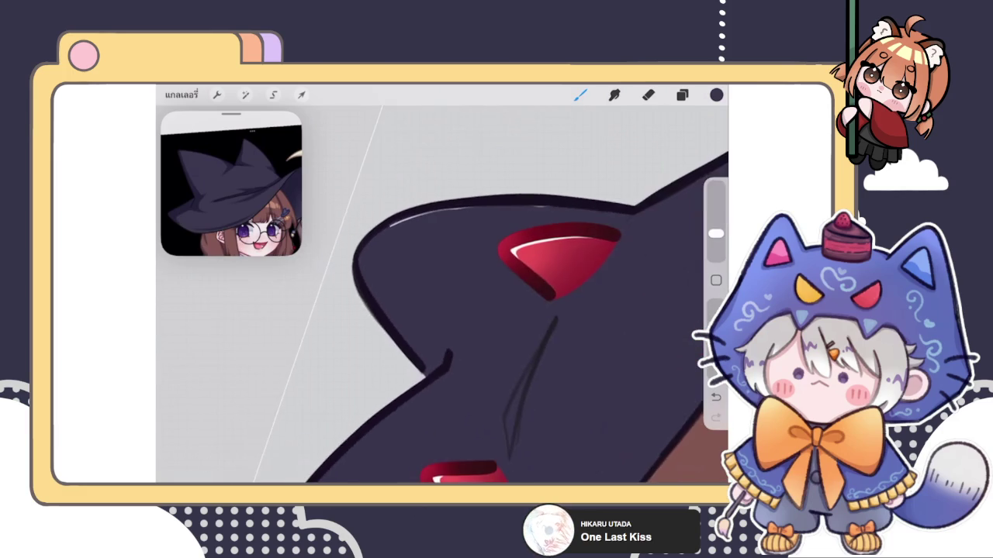
scroll(442, 310, up, 2)
scroll(443, 310, up, 1)
scroll(442, 310, up, 2)
scroll(442, 310, up, 1)
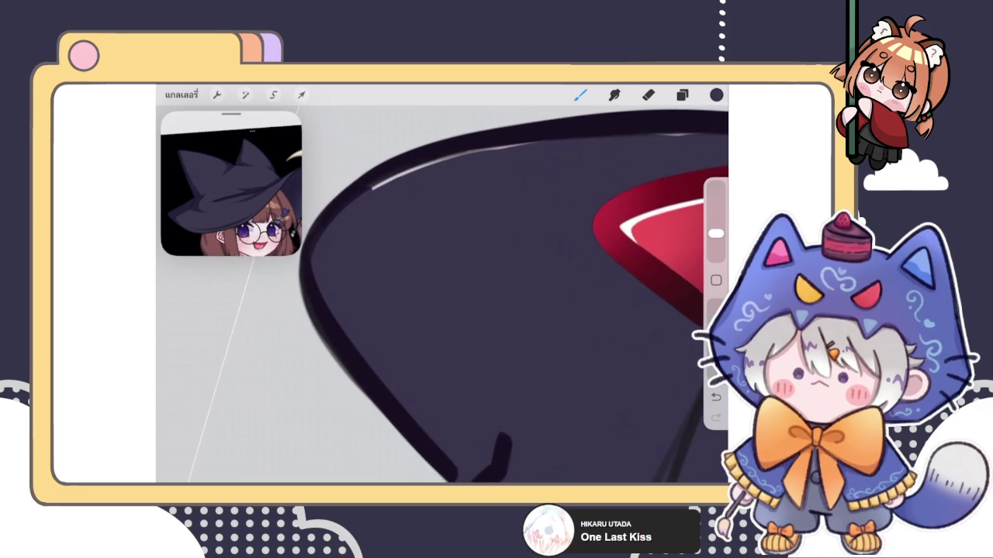
scroll(442, 311, up, 2)
key(ctrl+z)
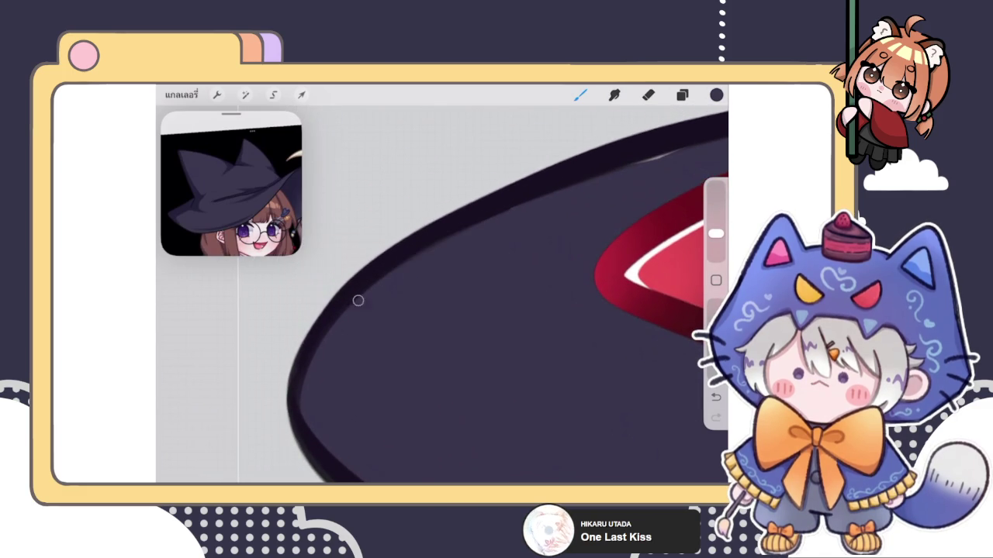
scroll(442, 310, down, 1)
scroll(442, 295, down, 5)
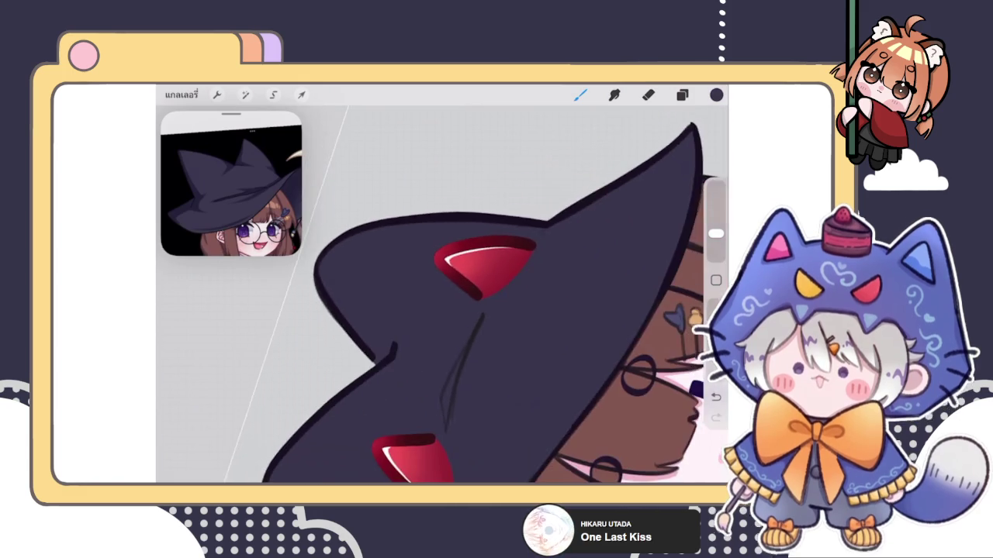
scroll(400, 294, down, 2)
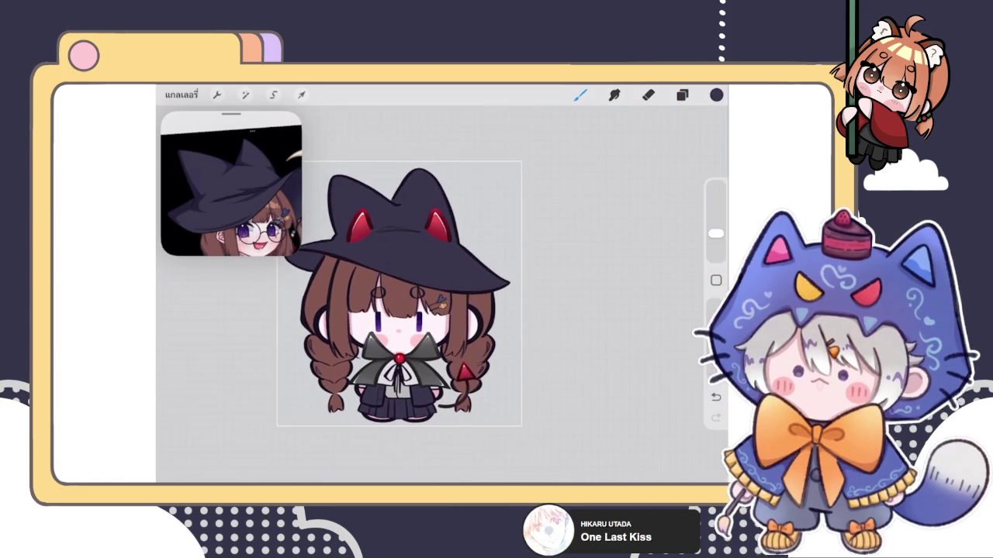
- Turn on the inserted red trident image layer so it shows beside the witch's left braid
scroll(412, 295, down, 2)
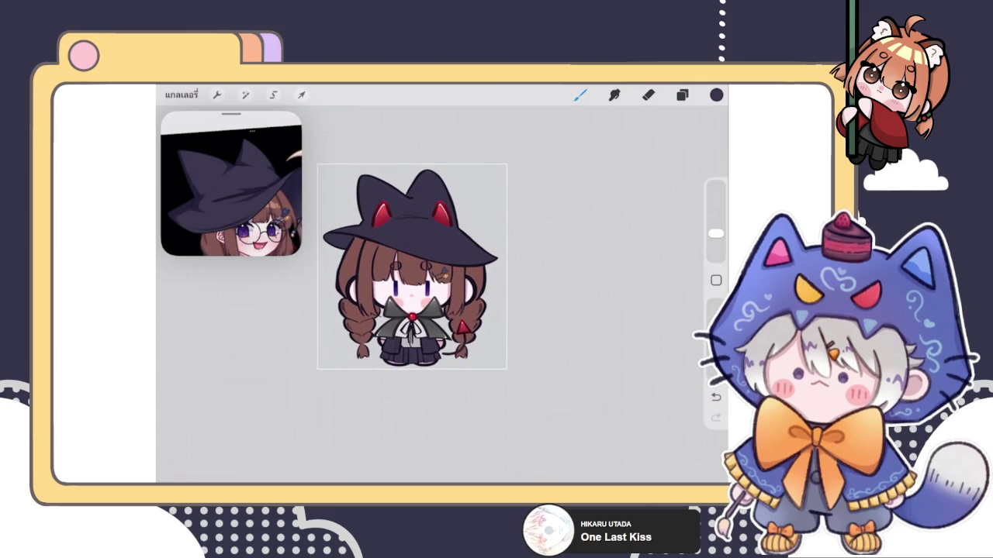
click(682, 95)
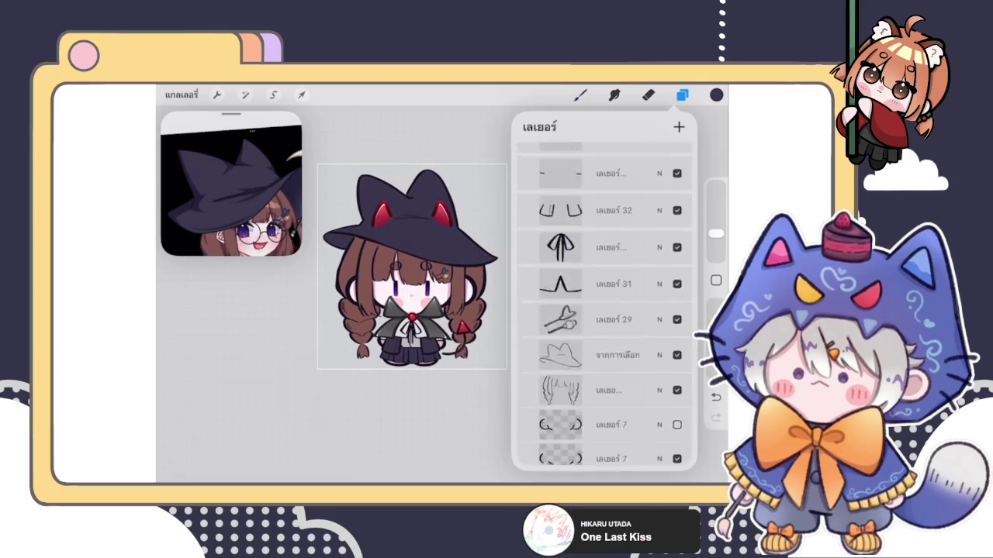
click(677, 267)
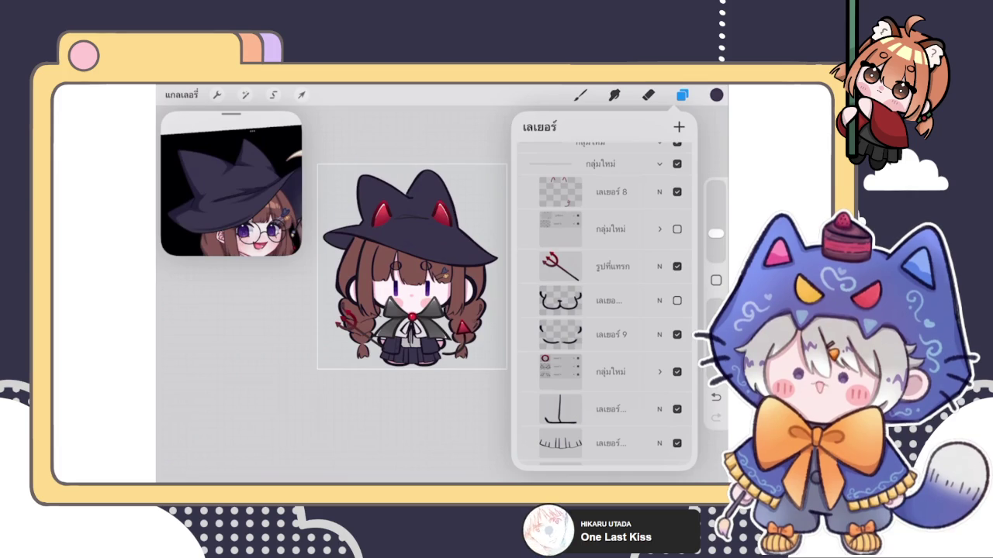
scroll(413, 267, down, 3)
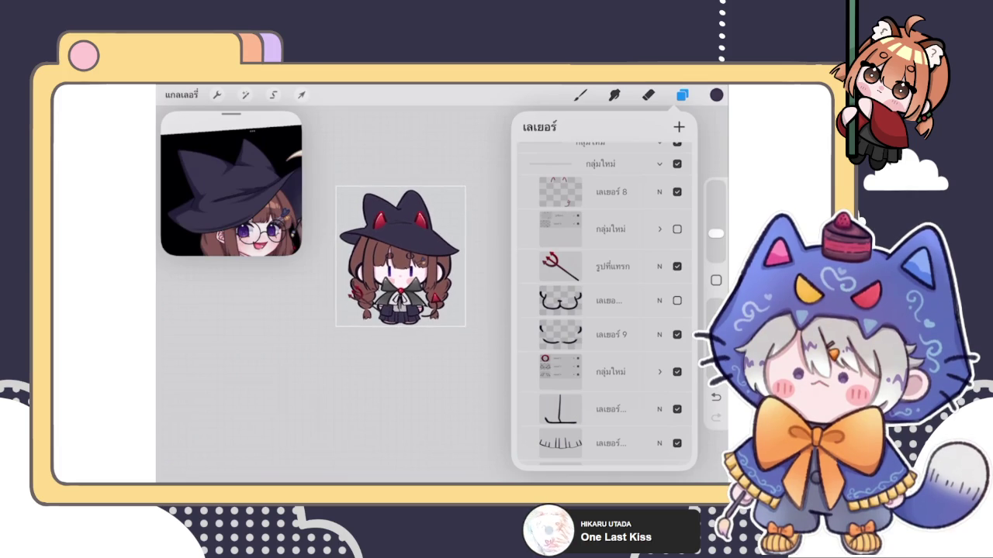
scroll(400, 256, up, 3)
click(580, 95)
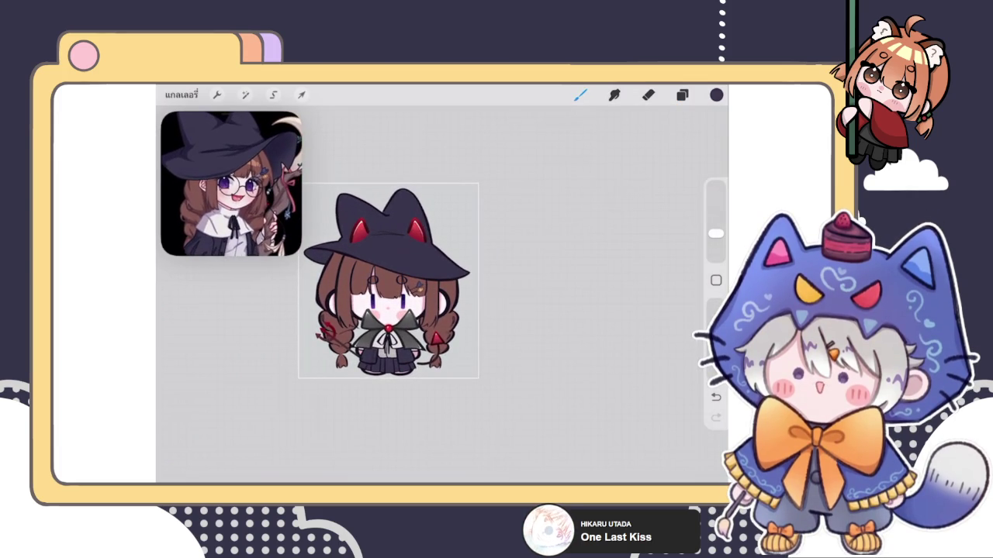
scroll(419, 256, up, 3)
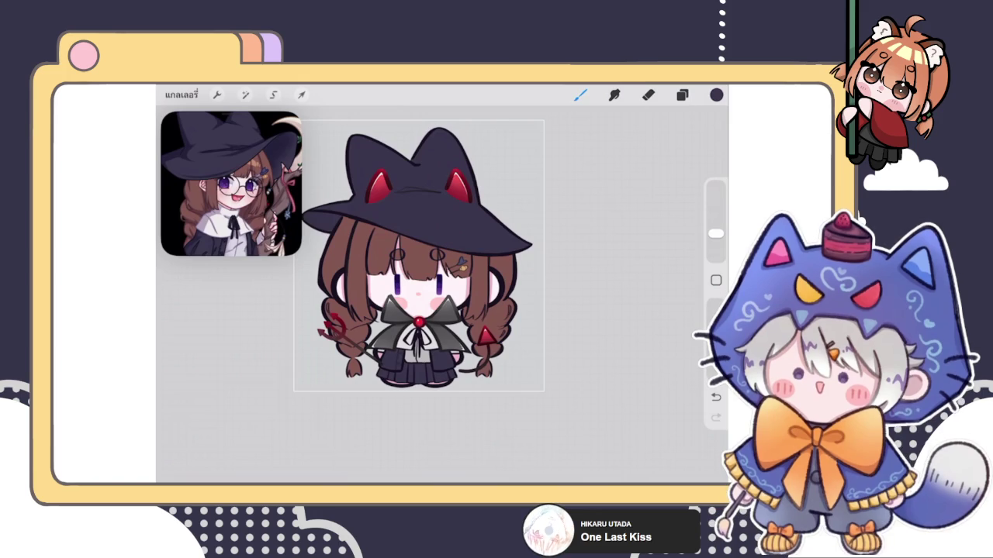
click(681, 95)
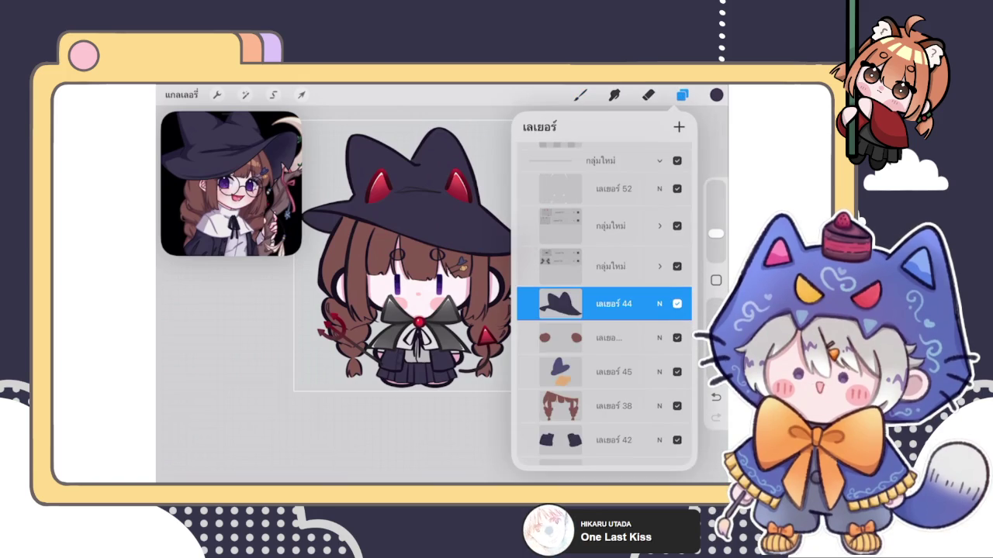
- Multi-select the hat, hair and outfit colour layers 44, 45, 38, 42, 43 and 40
click(660, 165)
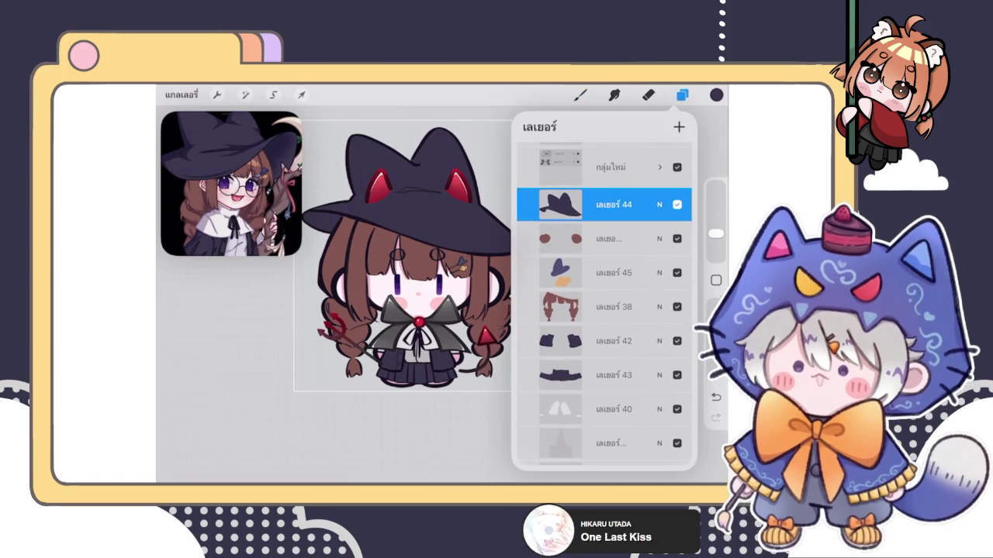
drag(558, 239, 628, 239)
drag(559, 273, 628, 273)
drag(559, 307, 629, 307)
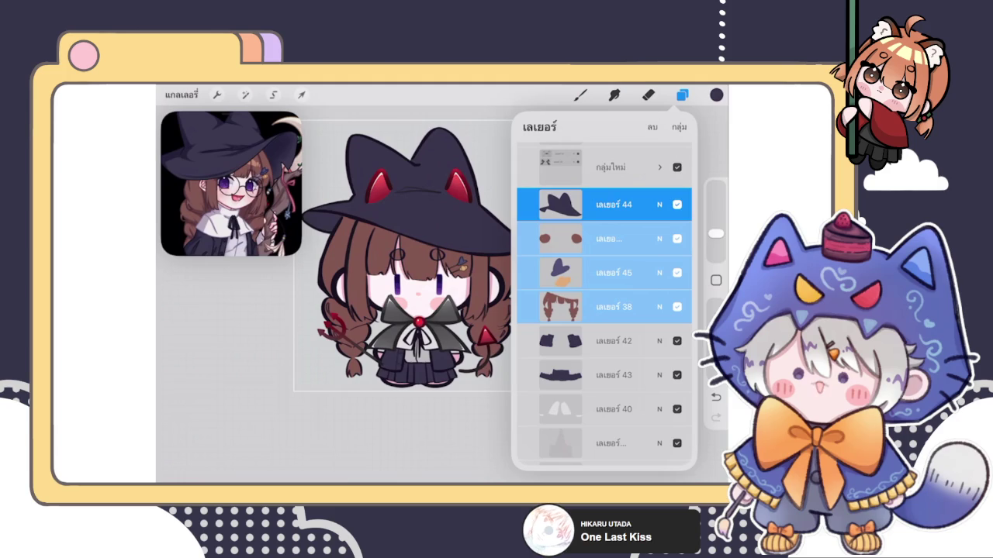
drag(558, 341, 628, 342)
drag(558, 375, 628, 375)
scroll(605, 349, down, 2)
drag(559, 324, 628, 324)
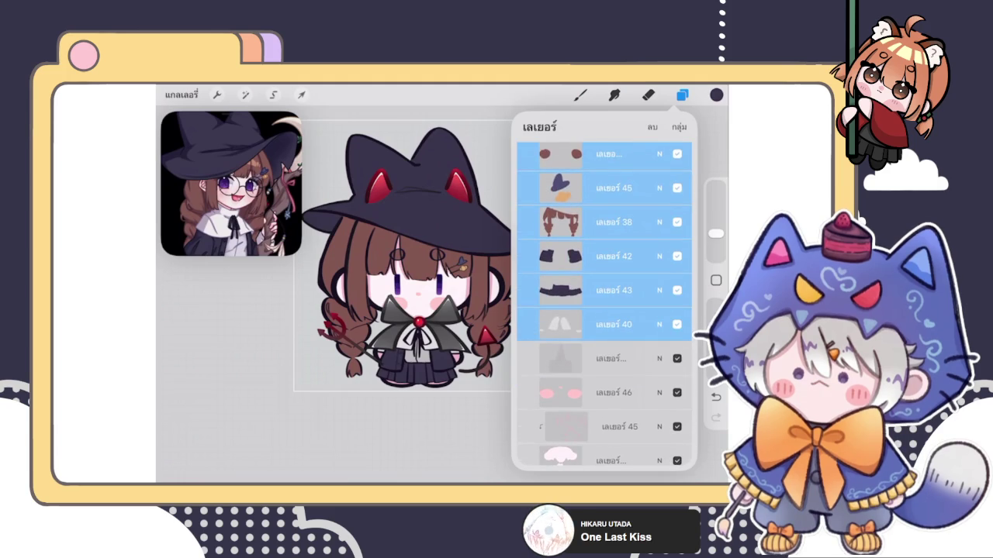
drag(558, 359, 628, 359)
- Group the selected colour layers and flatten the group into one layer
click(679, 127)
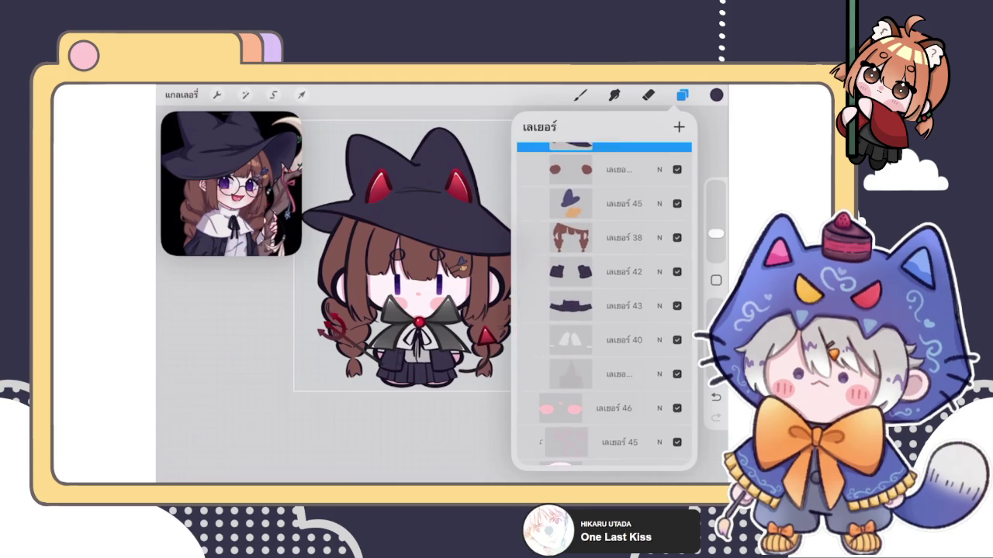
click(620, 225)
click(620, 197)
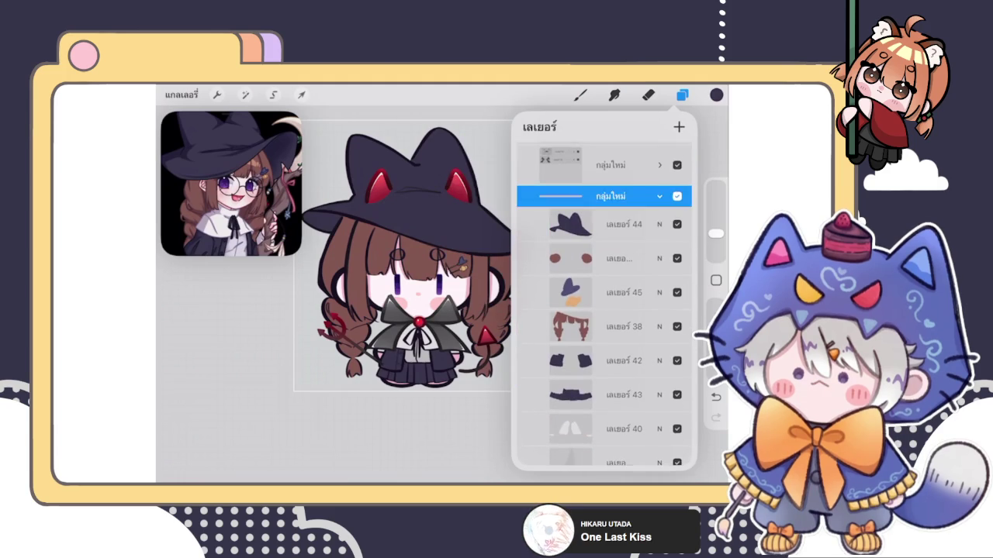
click(660, 196)
click(610, 313)
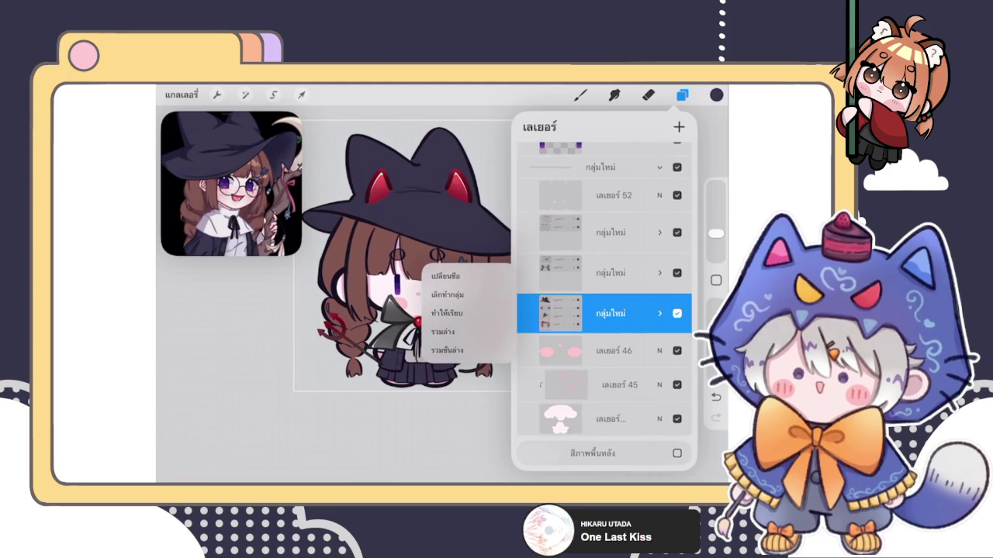
click(446, 313)
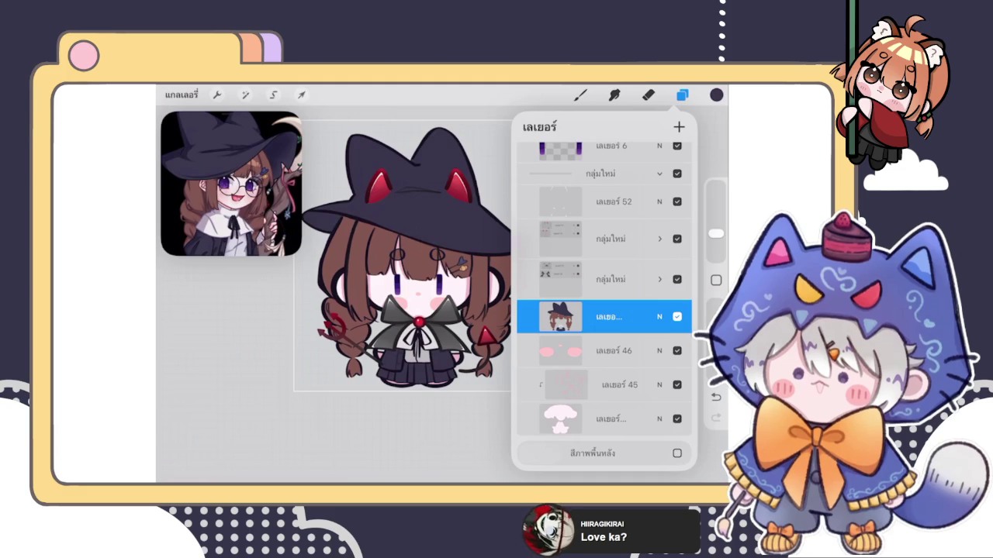
- Multi-select the clothing line-art layers, starting from layer 34
scroll(604, 303, up, 5)
scroll(605, 302, up, 2)
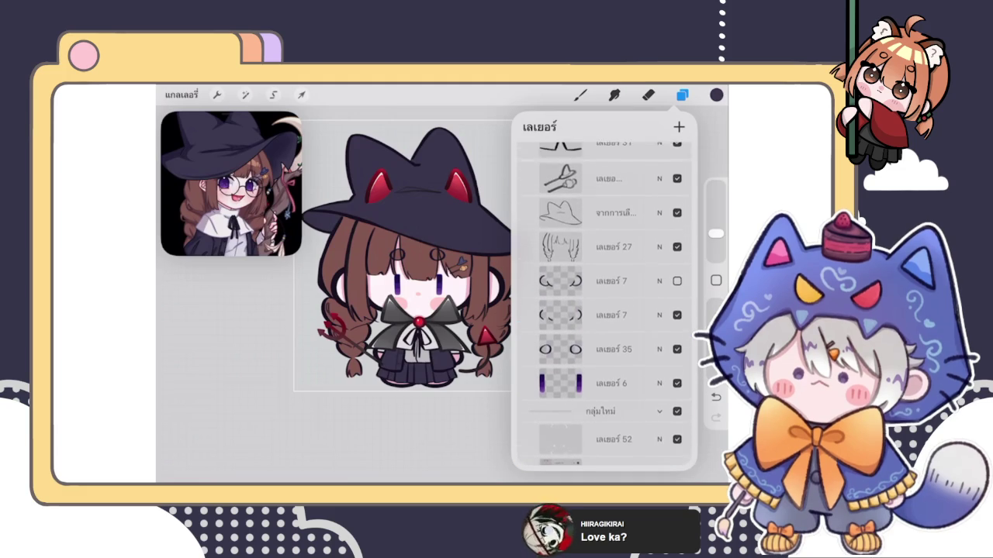
scroll(604, 302, up, 5)
scroll(604, 303, up, 3)
scroll(604, 303, up, 3)
scroll(604, 302, up, 1)
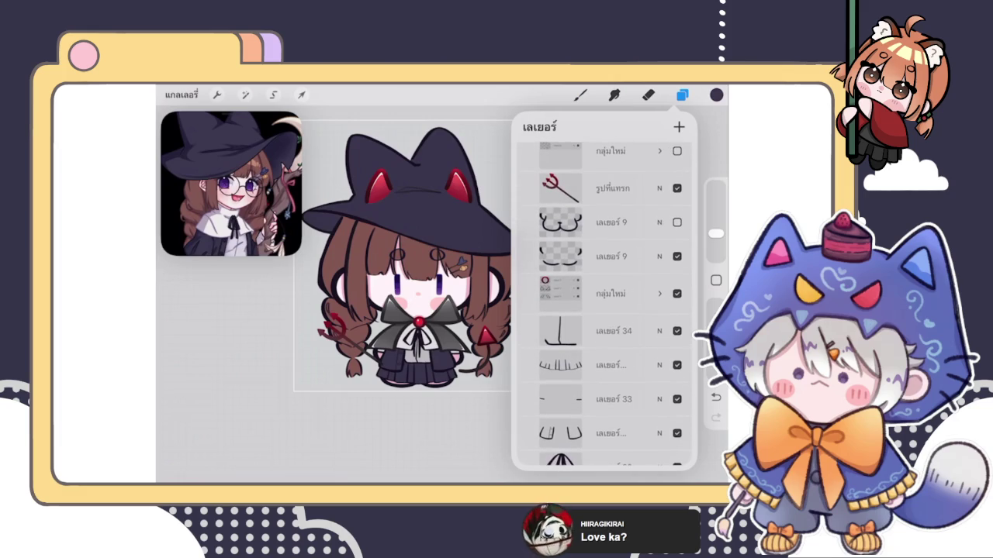
scroll(605, 303, down, 4)
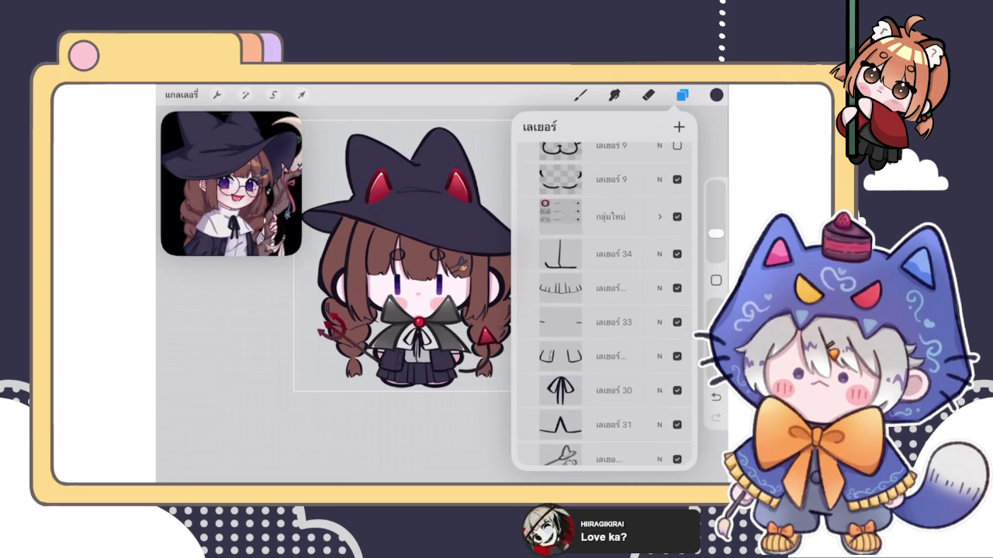
click(561, 256)
drag(574, 291, 636, 290)
scroll(604, 303, down, 3)
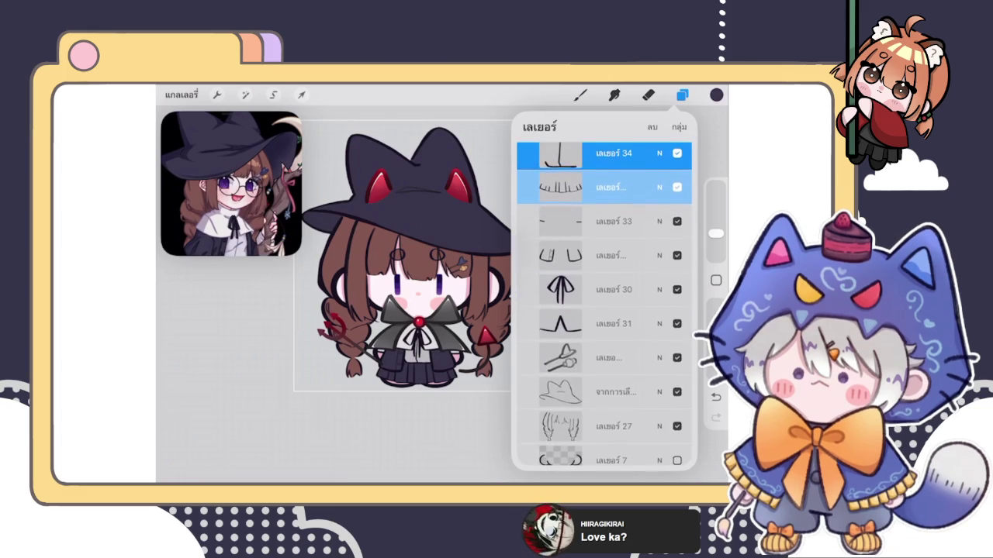
drag(574, 223, 637, 223)
drag(574, 257, 636, 256)
drag(574, 291, 636, 290)
scroll(604, 302, down, 3)
drag(574, 229, 636, 229)
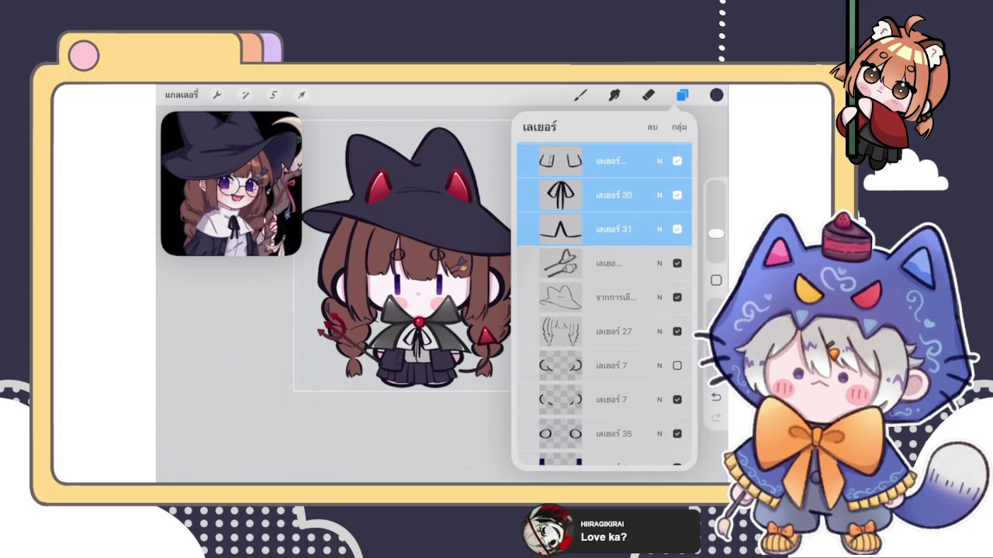
drag(574, 263, 636, 263)
drag(574, 297, 636, 297)
drag(574, 331, 636, 331)
scroll(604, 303, down, 3)
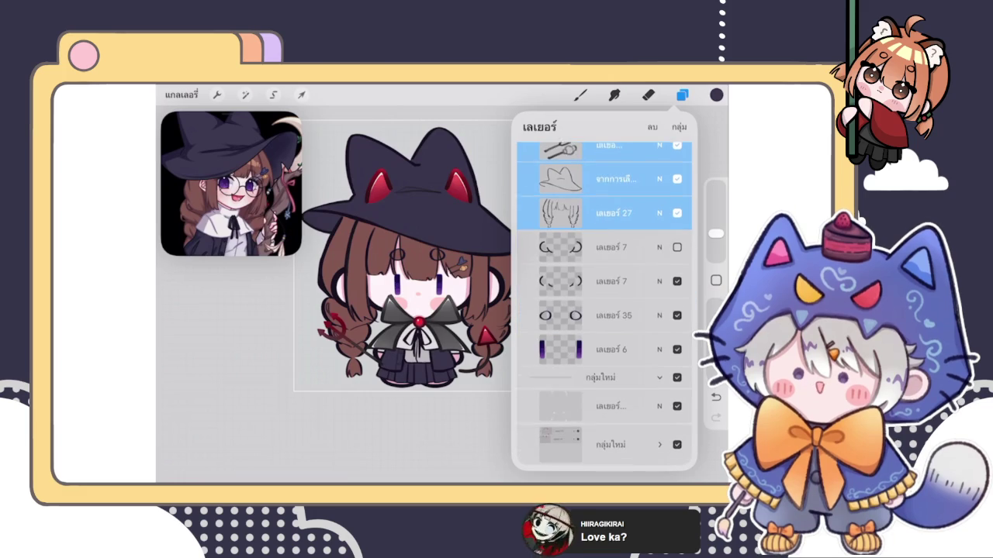
- Toggle the two layer 7 copies in the selection, then cancel the multi-layer selection
drag(574, 252, 636, 251)
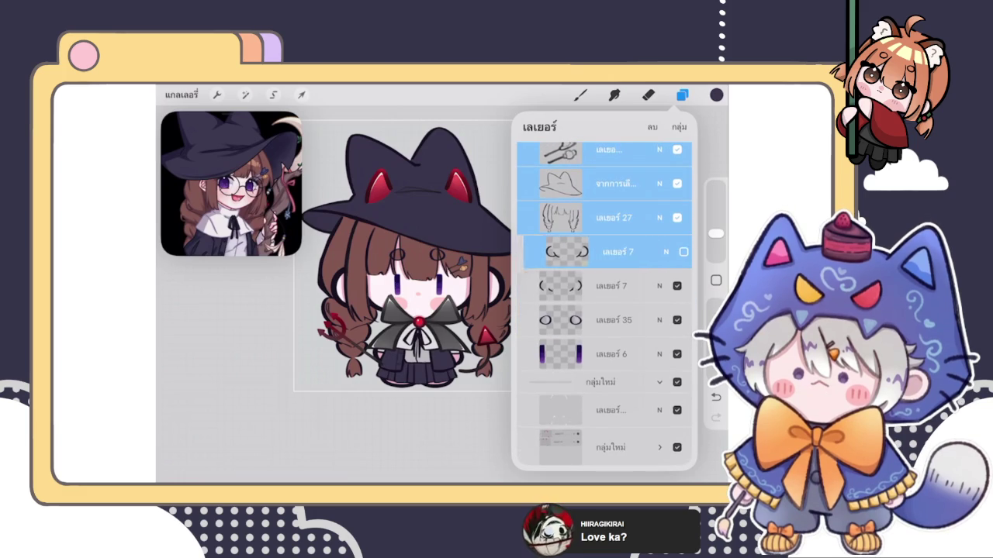
drag(574, 285, 636, 285)
drag(574, 285, 636, 286)
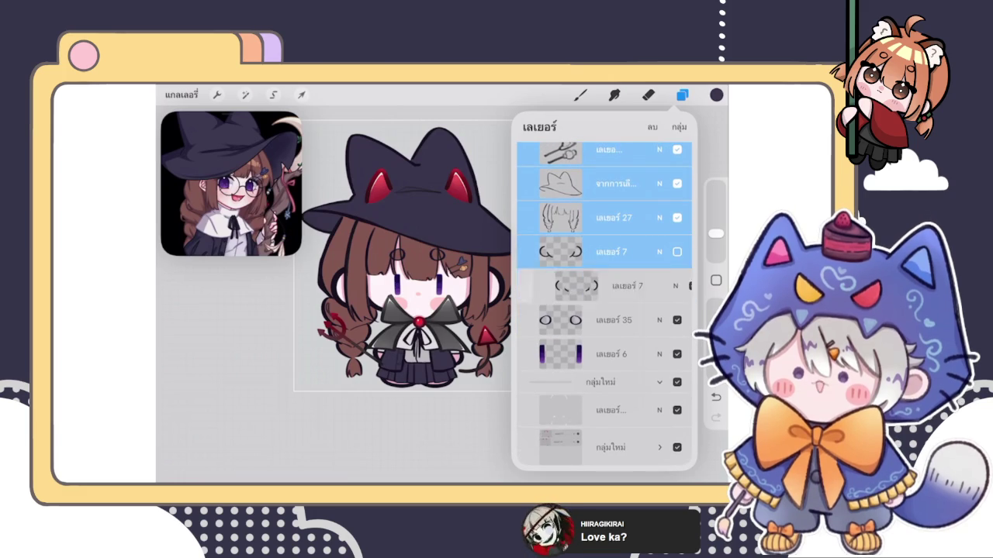
drag(574, 251, 636, 251)
click(679, 127)
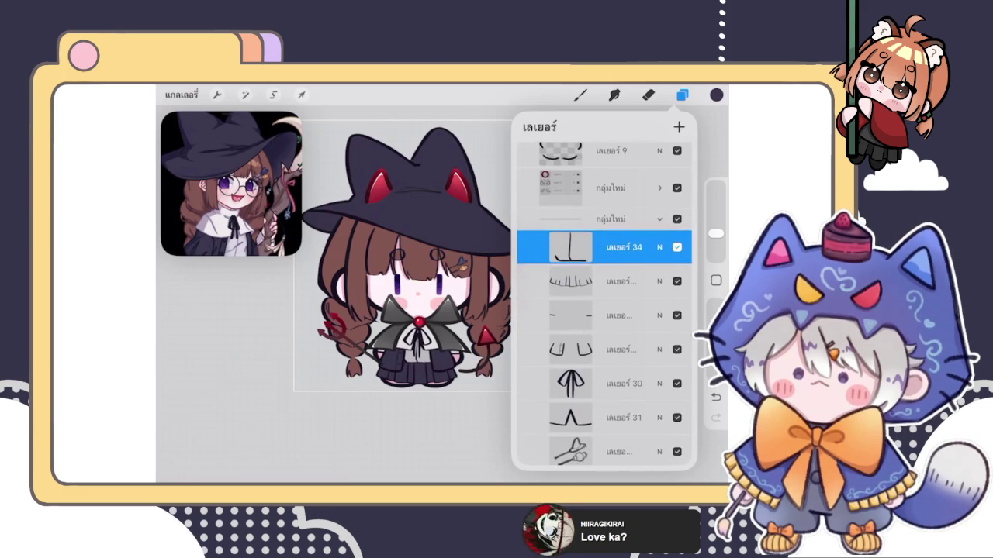
- Flatten the clothing line-art group into a single layer and check its blend settings
click(605, 218)
click(659, 218)
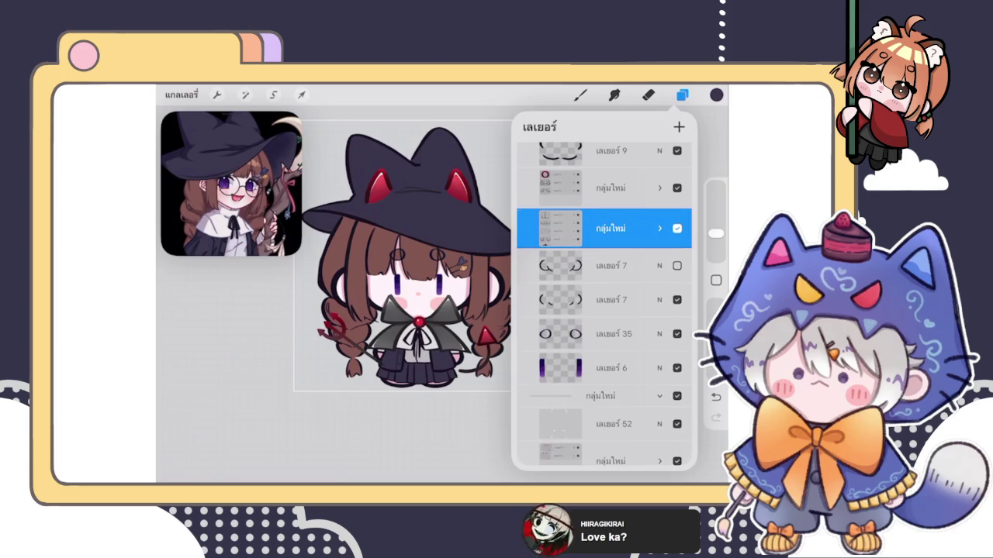
click(610, 228)
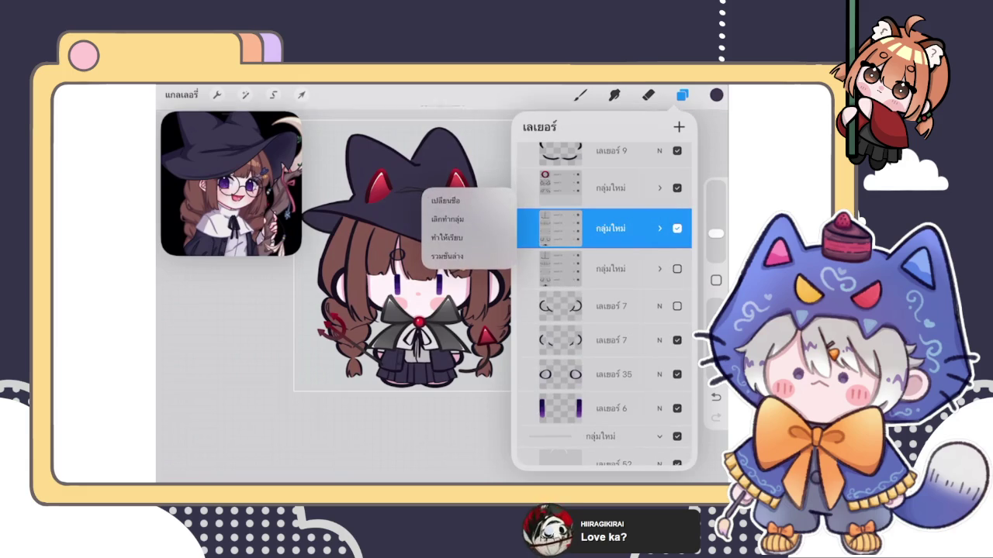
click(447, 237)
click(659, 225)
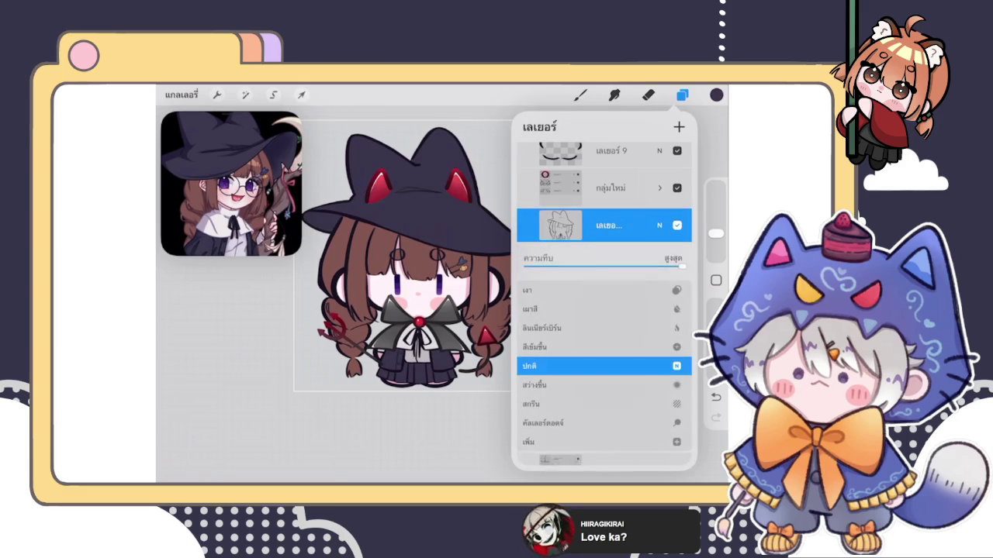
click(660, 225)
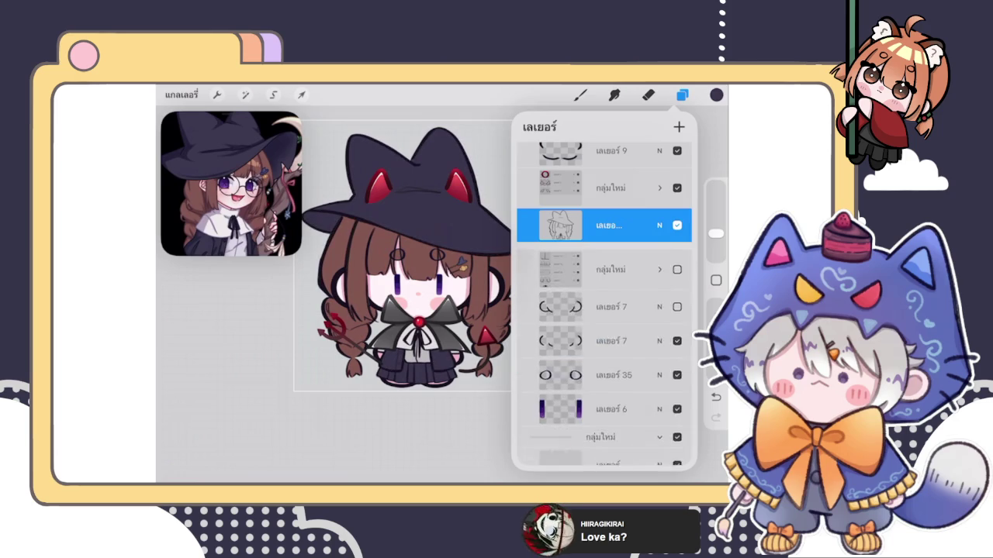
- Hide the hat and hair colour layer, the trident layer and Layer 8
scroll(604, 311, down, 5)
click(677, 361)
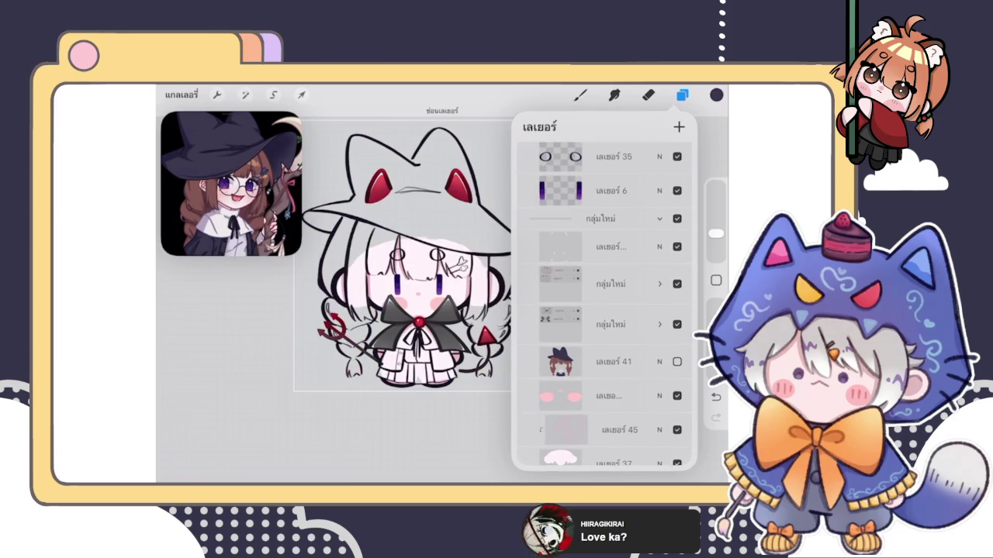
scroll(604, 310, up, 5)
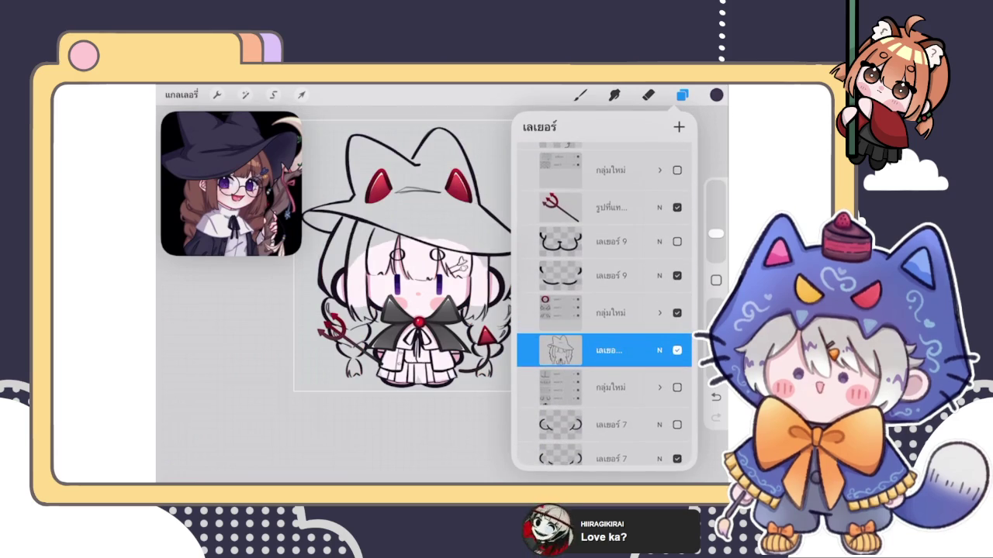
click(677, 210)
scroll(604, 311, up, 2)
click(677, 208)
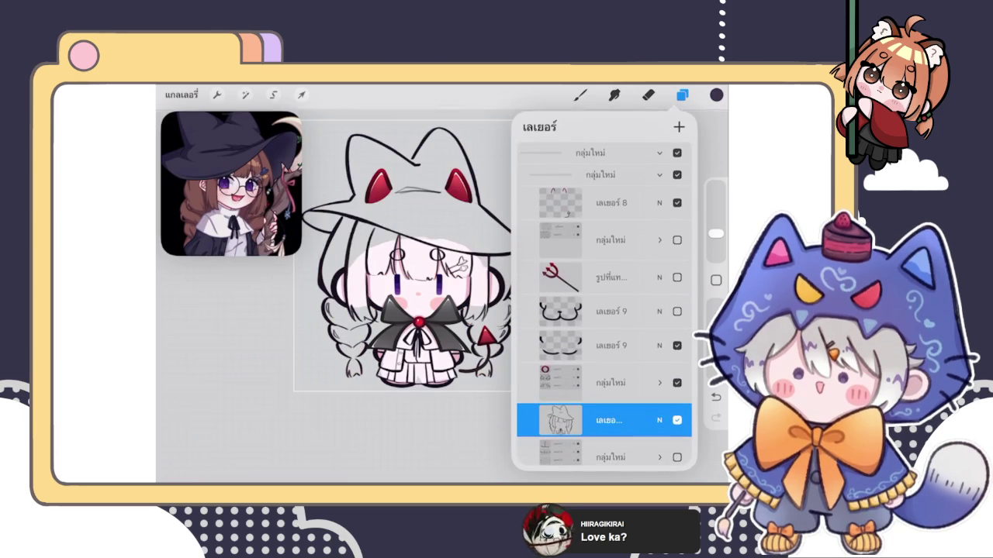
- Hide the red ears and brooch gem group and the hat's white highlight lines
scroll(604, 310, down, 2)
scroll(605, 310, up, 3)
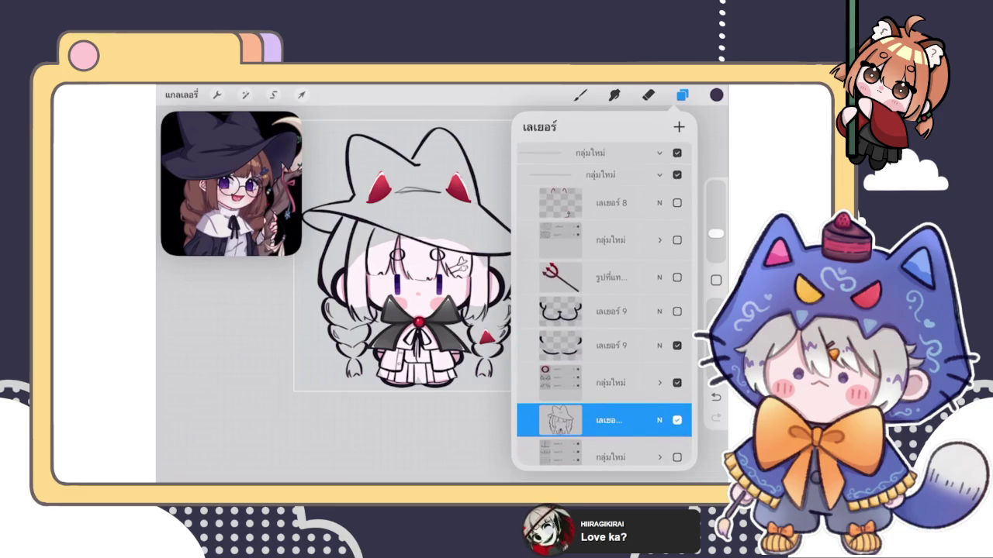
scroll(604, 310, down, 2)
scroll(604, 310, down, 4)
scroll(604, 311, up, 1)
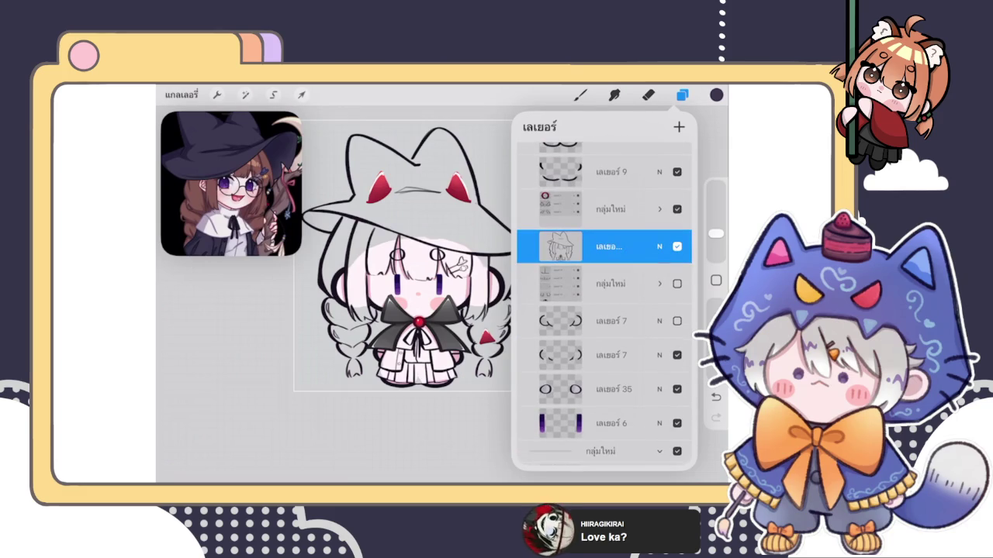
scroll(604, 310, up, 3)
scroll(604, 310, up, 1)
scroll(604, 310, up, 1)
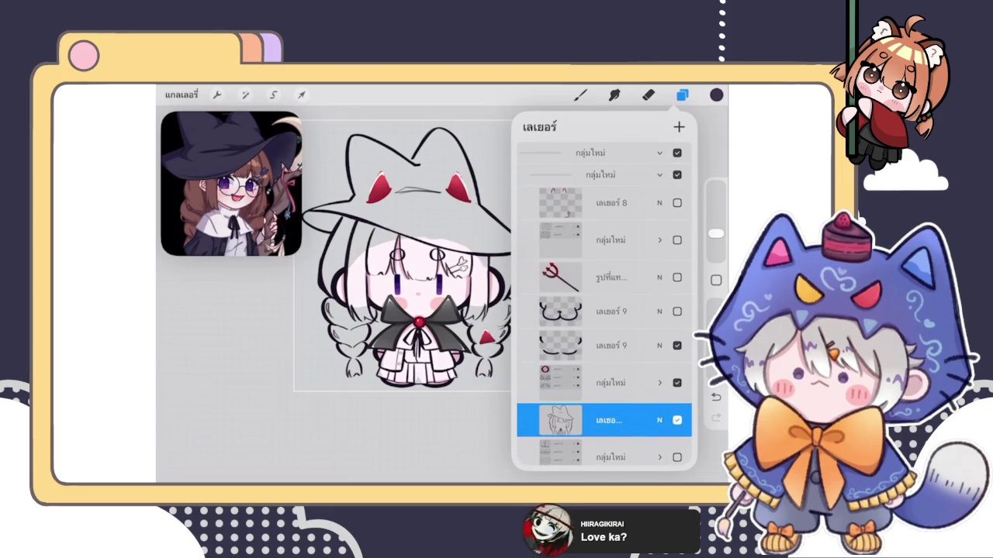
click(659, 240)
click(659, 230)
scroll(604, 311, down, 1)
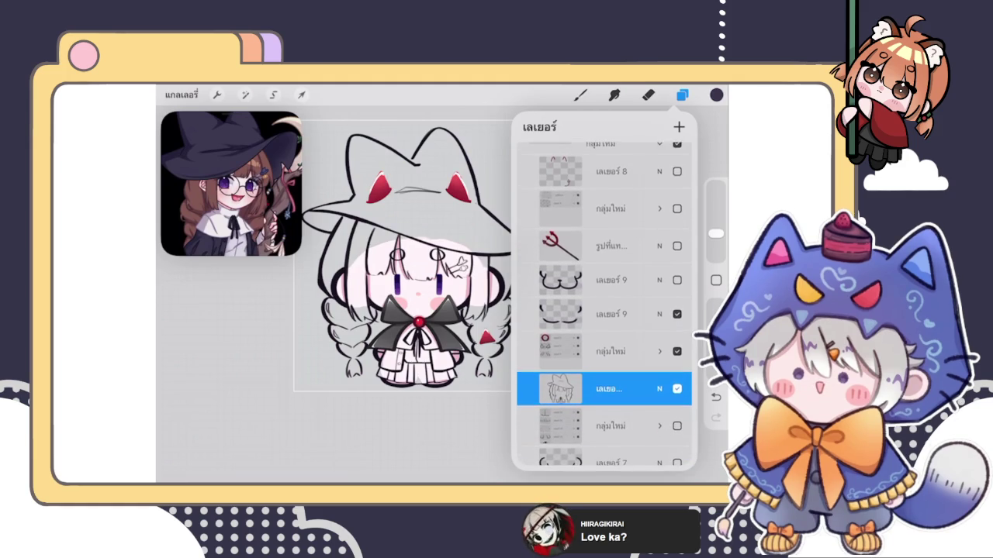
scroll(605, 311, down, 10)
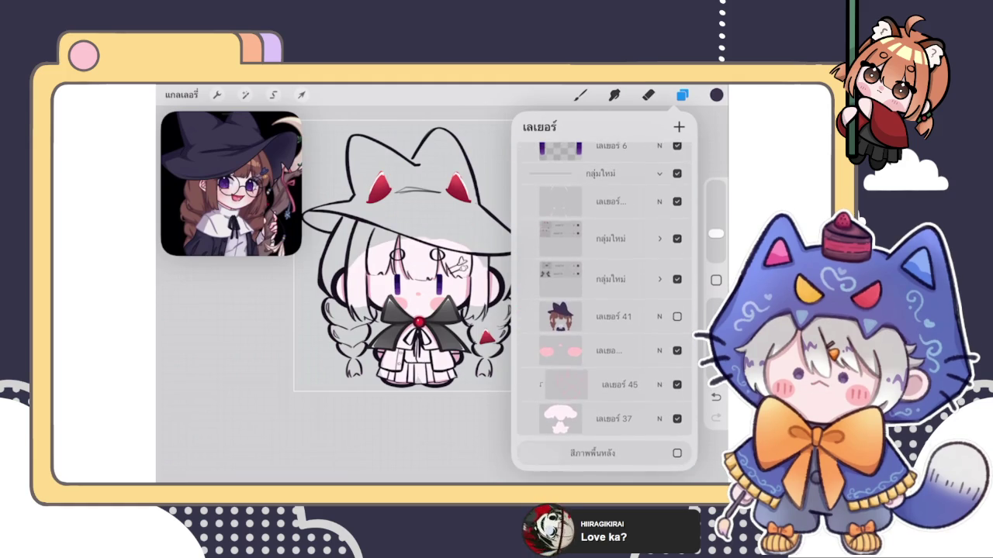
click(676, 238)
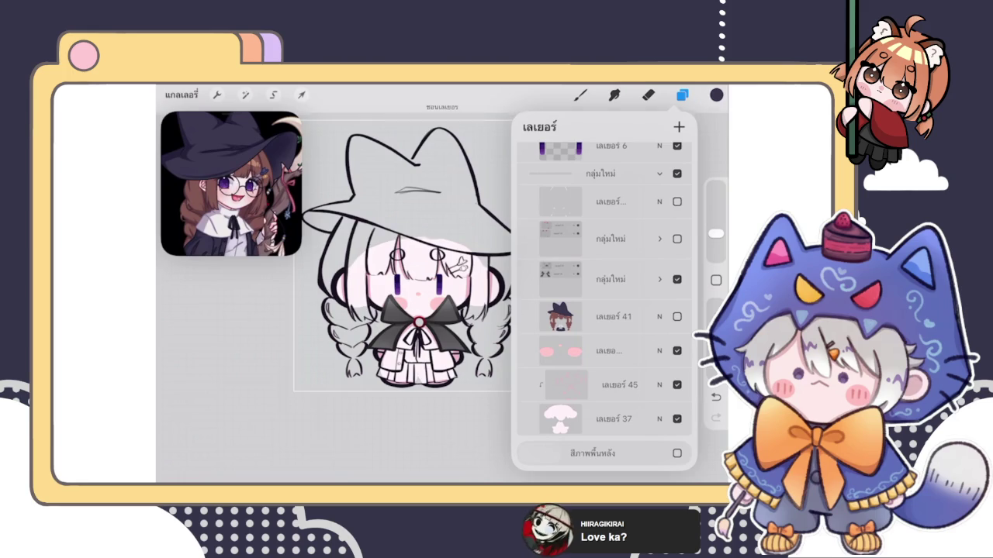
click(676, 201)
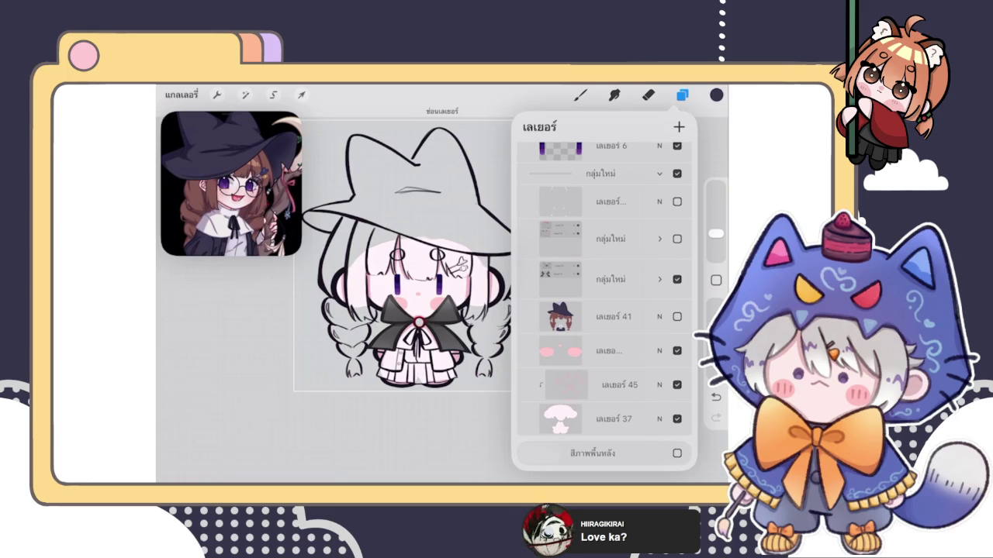
- Bring up the opacity settings of the flattened line-art layer
scroll(605, 303, up, 2)
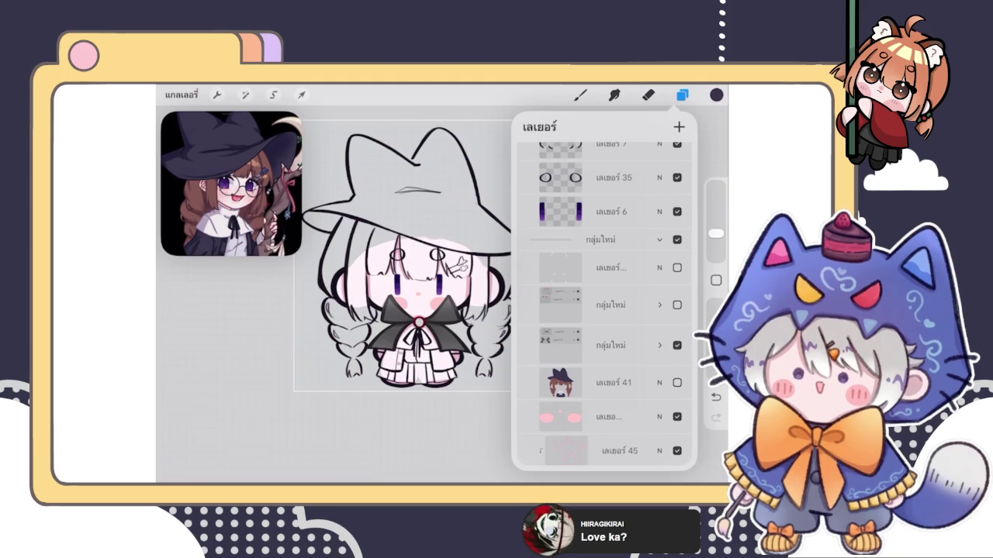
scroll(605, 302, up, 3)
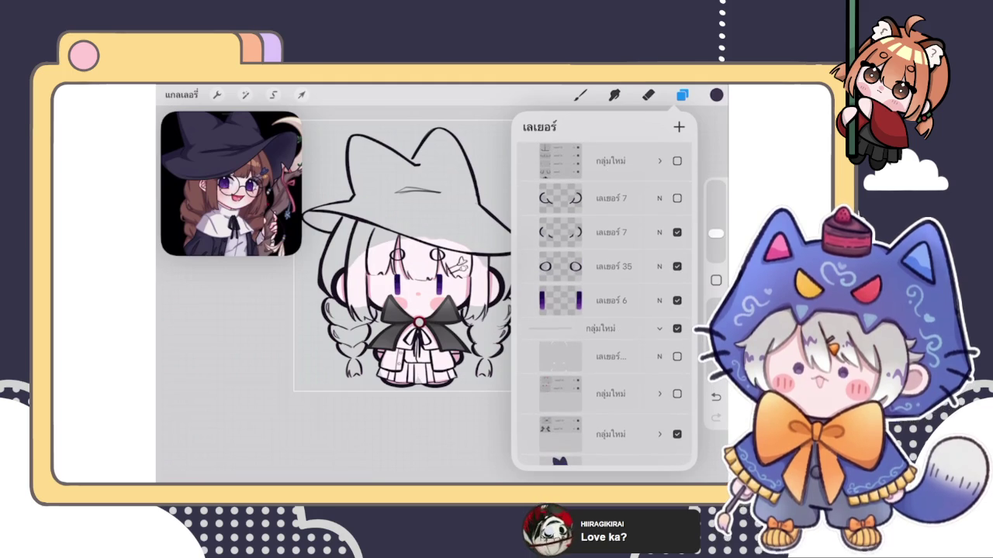
scroll(605, 303, down, 3)
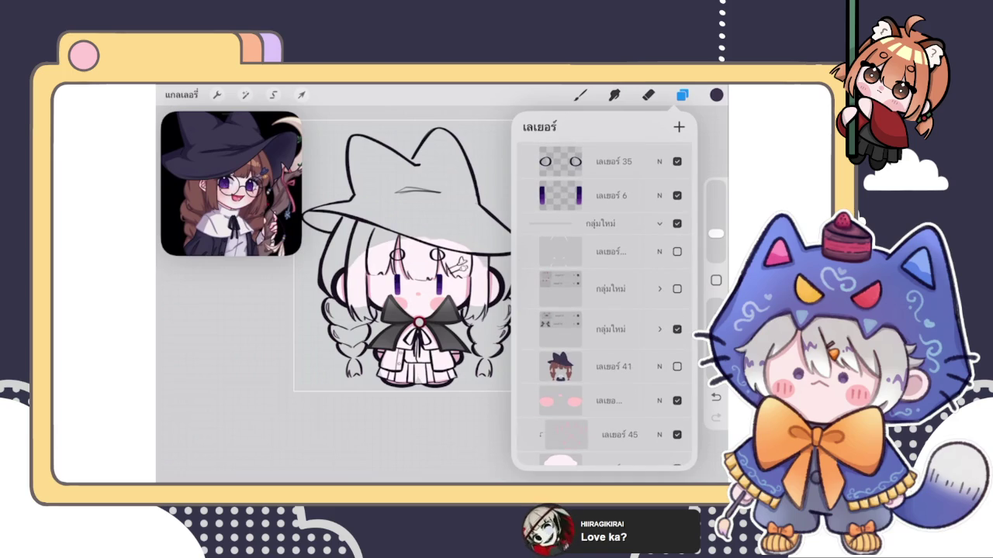
scroll(605, 302, down, 3)
scroll(605, 302, up, 6)
click(659, 311)
- Fade the flattened line art to 33% opacity and expand the line group below it
drag(682, 274, 577, 274)
click(659, 233)
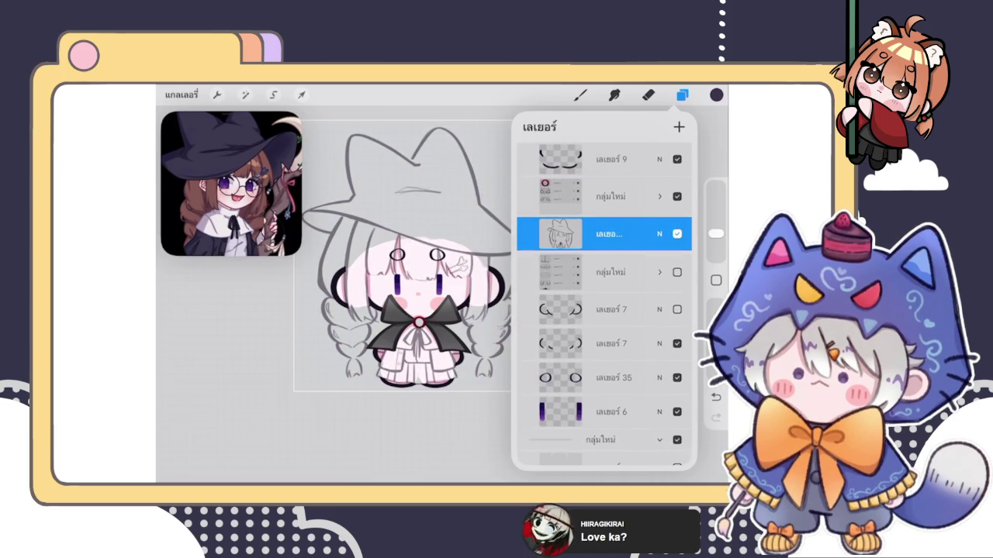
click(610, 271)
click(659, 271)
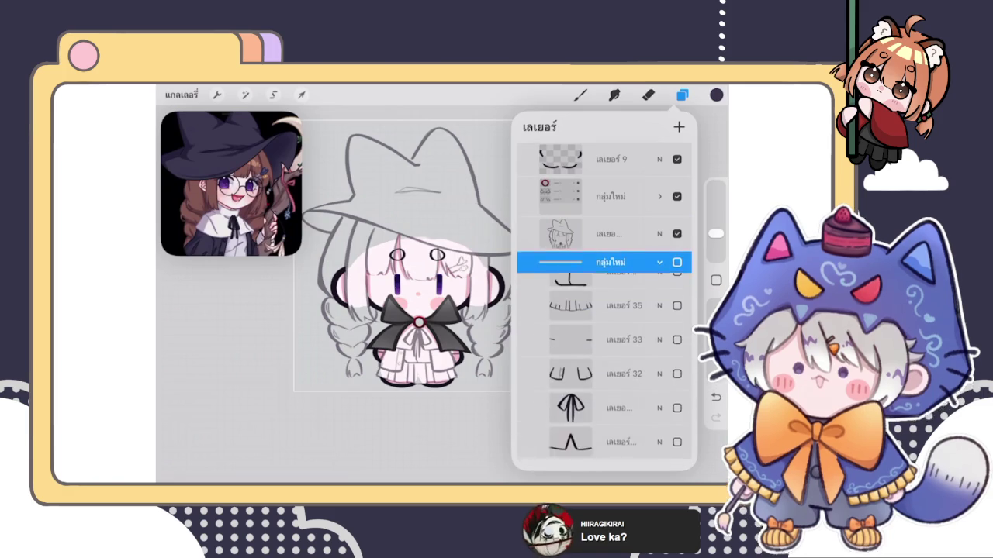
- Move the ribbon and collar-peak line layers above the group
scroll(605, 311, down, 2)
click(613, 366)
drag(612, 366, 621, 200)
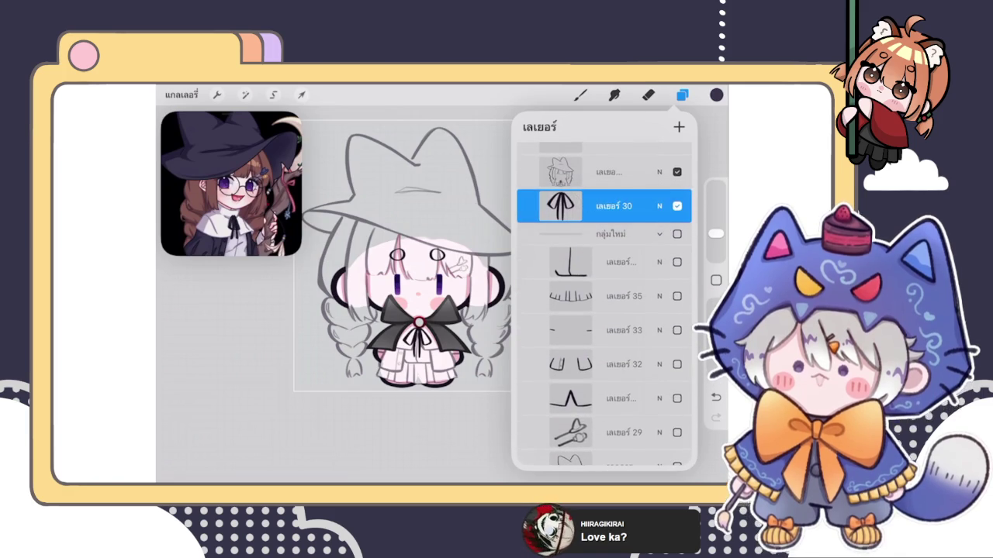
click(613, 398)
drag(612, 399, 624, 231)
- Move line layers 32 and 33 above the group
scroll(605, 310, down, 2)
scroll(605, 310, down, 2)
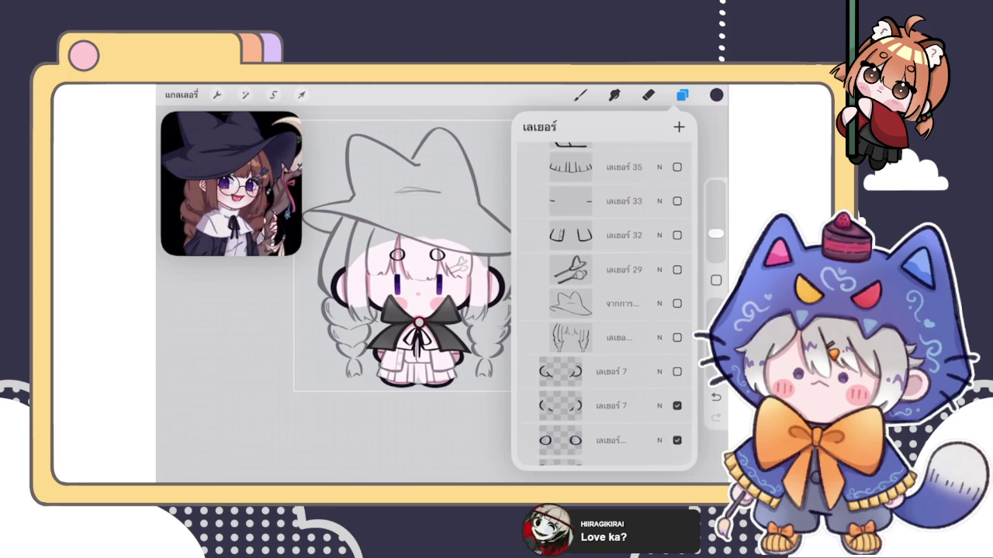
scroll(605, 310, up, 3)
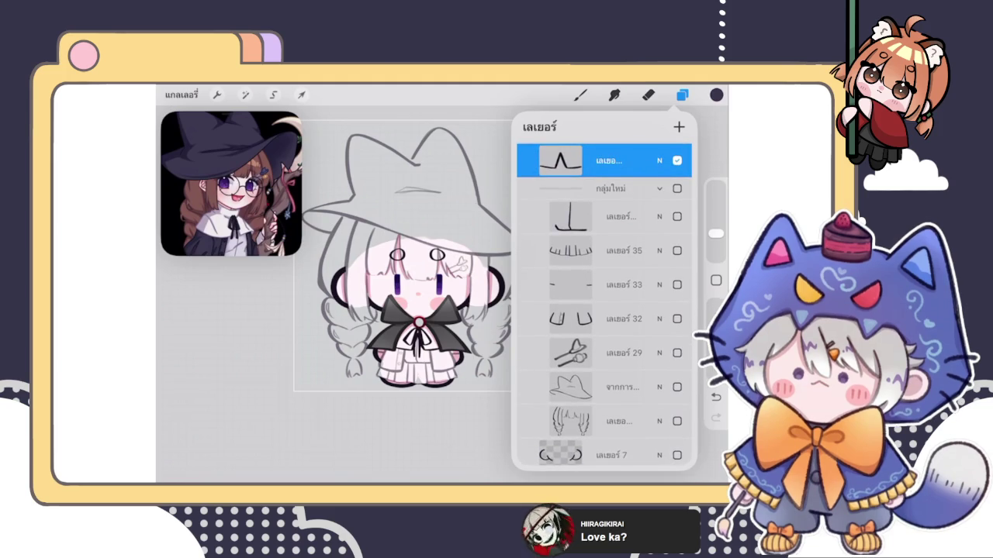
click(613, 318)
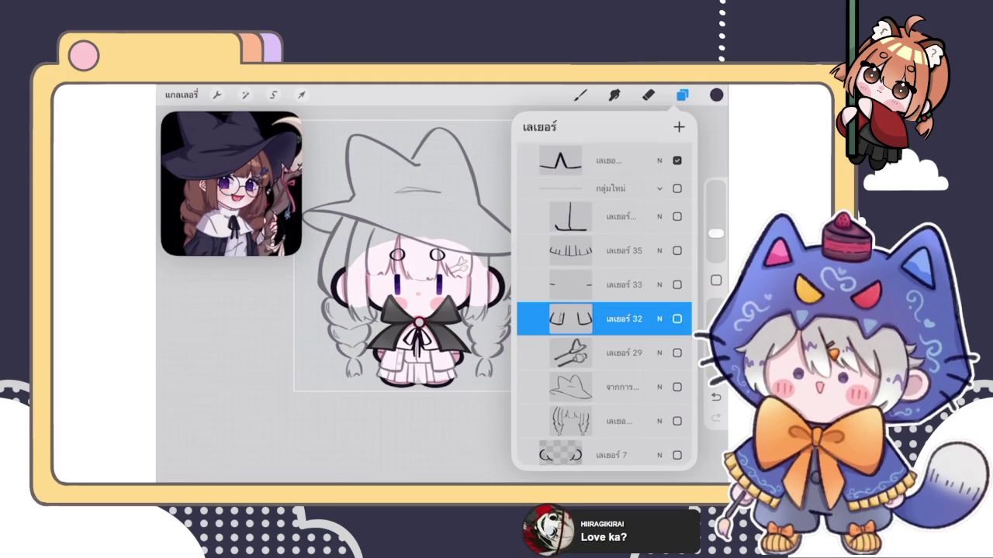
mouse_move(613, 318)
mouse_down()
mouse_move(605, 210)
mouse_move(638, 204)
mouse_move(652, 177)
mouse_up()
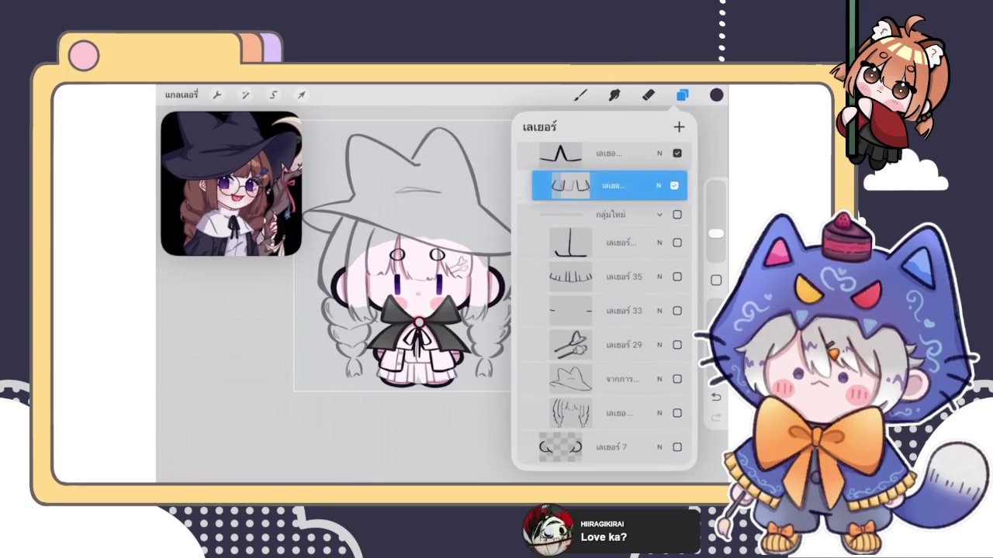
click(613, 278)
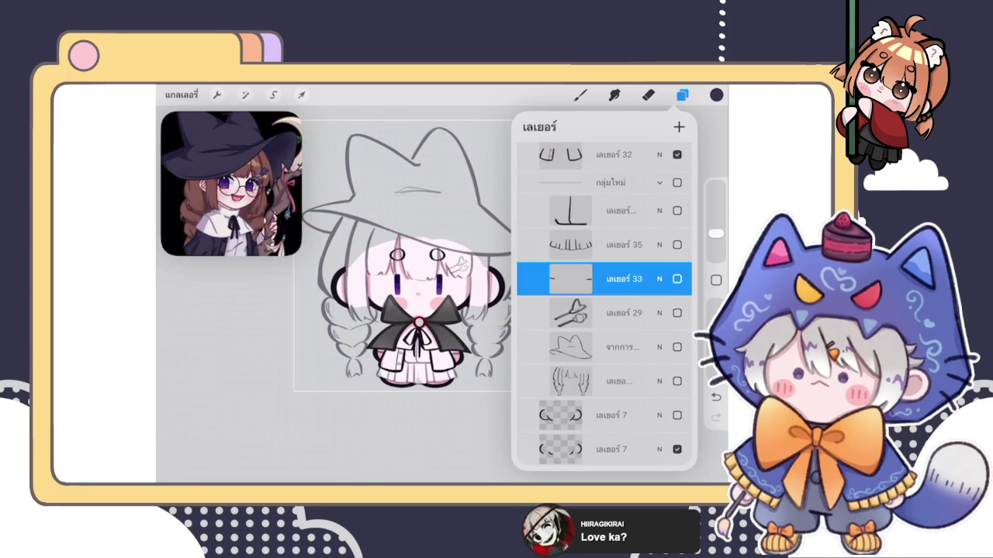
mouse_move(613, 279)
mouse_down()
mouse_move(613, 166)
mouse_move(613, 184)
mouse_up()
- Drag skirt pleat Layer 35 out of the group and make it visible
scroll(604, 303, down, 1)
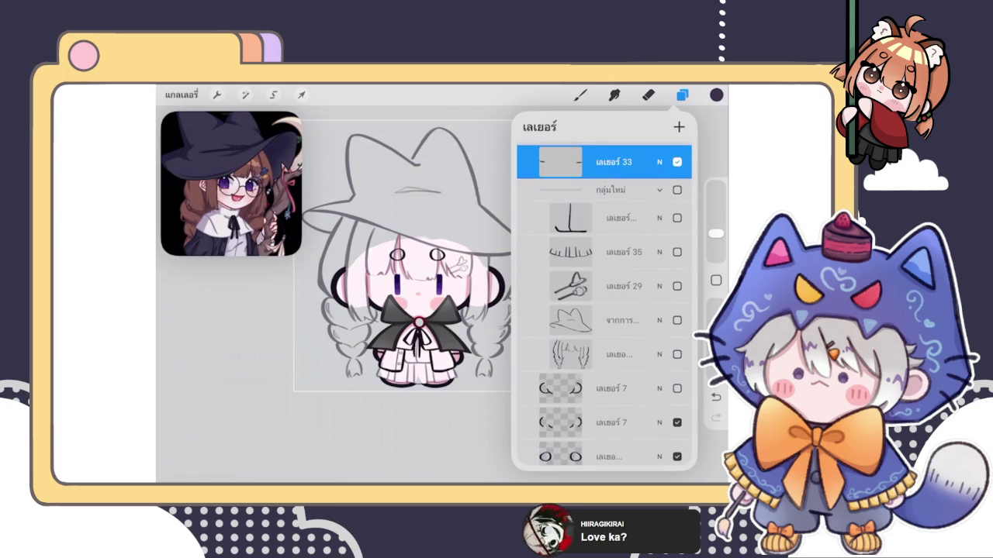
scroll(604, 302, up, 3)
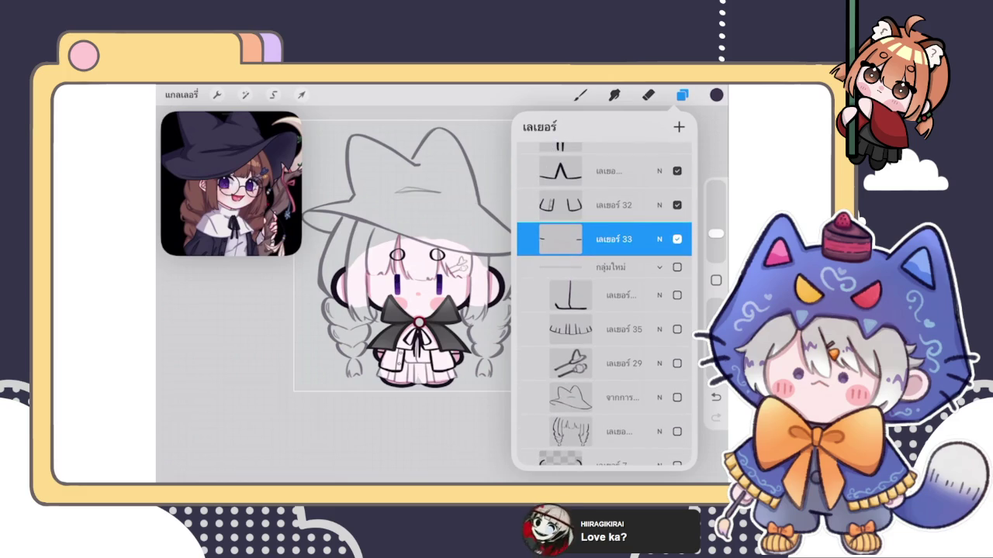
scroll(604, 303, down, 3)
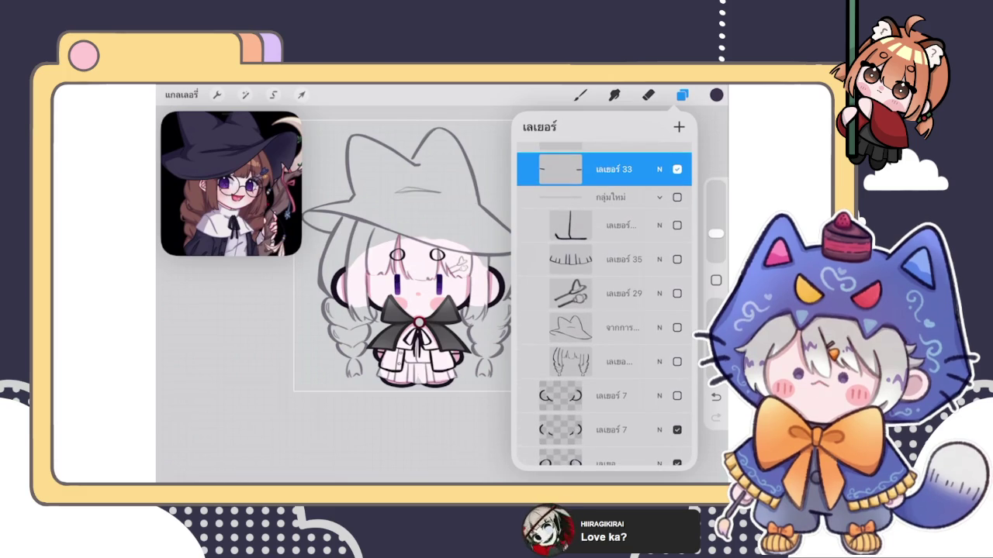
scroll(605, 303, down, 1)
scroll(605, 302, down, 3)
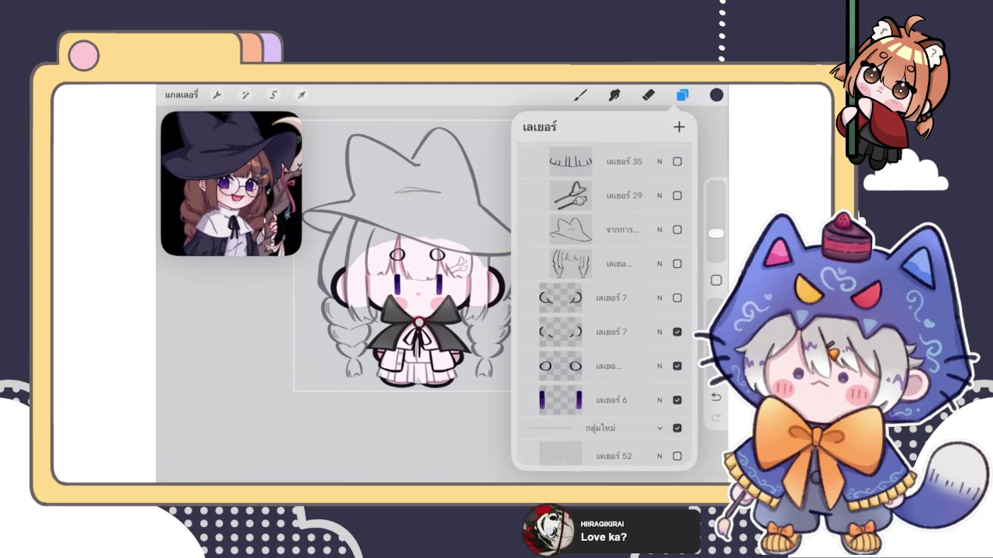
click(609, 161)
scroll(604, 303, up, 3)
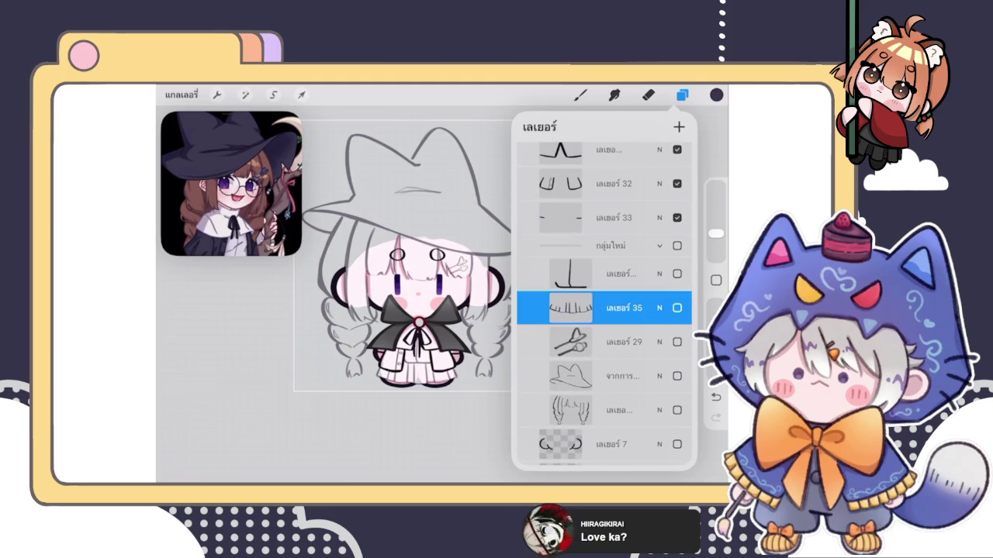
scroll(403, 248, up, 3)
scroll(411, 233, up, 2)
scroll(411, 233, up, 2)
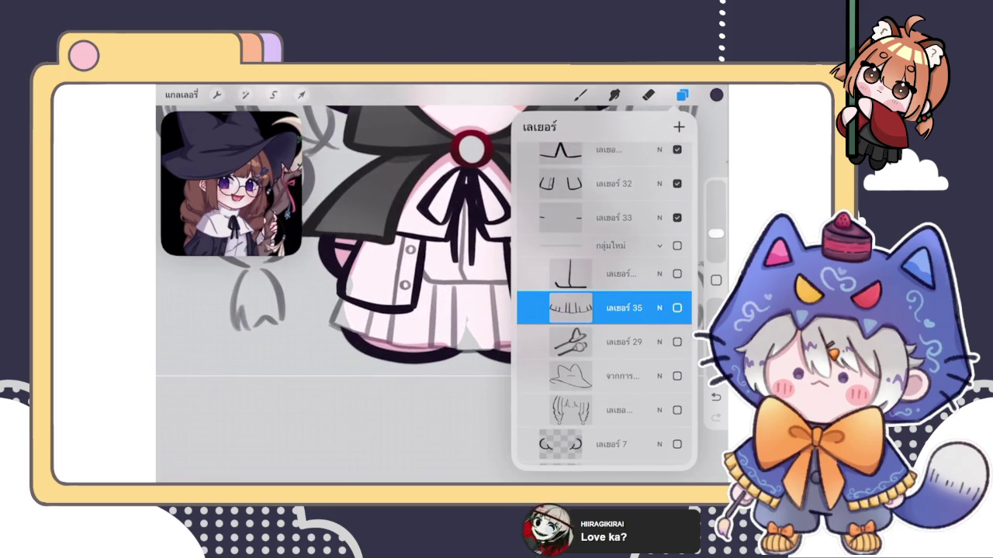
scroll(411, 233, down, 2)
scroll(411, 233, down, 1)
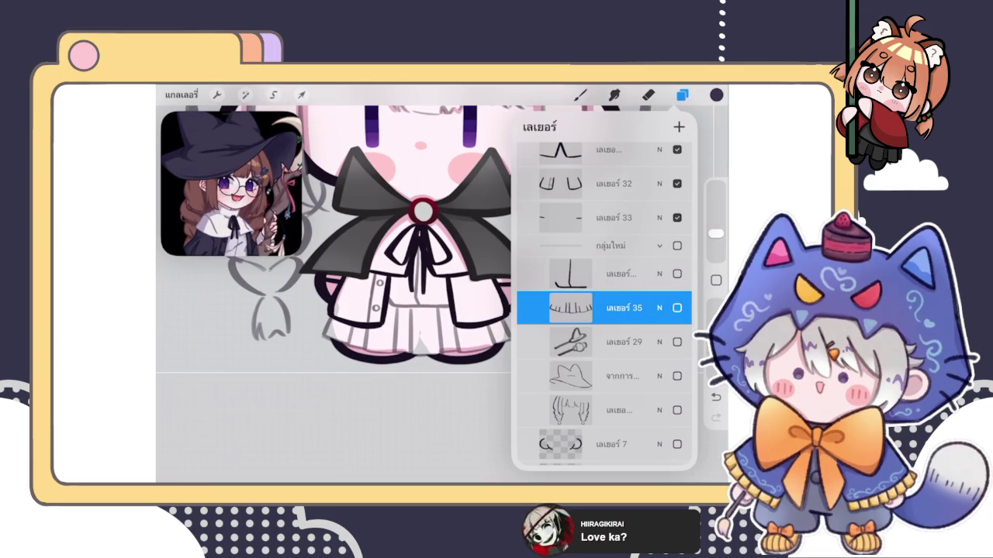
drag(570, 308, 570, 251)
click(677, 252)
- Return to the canvas with the Brush tool, briefly checking the brush choices
scroll(364, 256, up, 2)
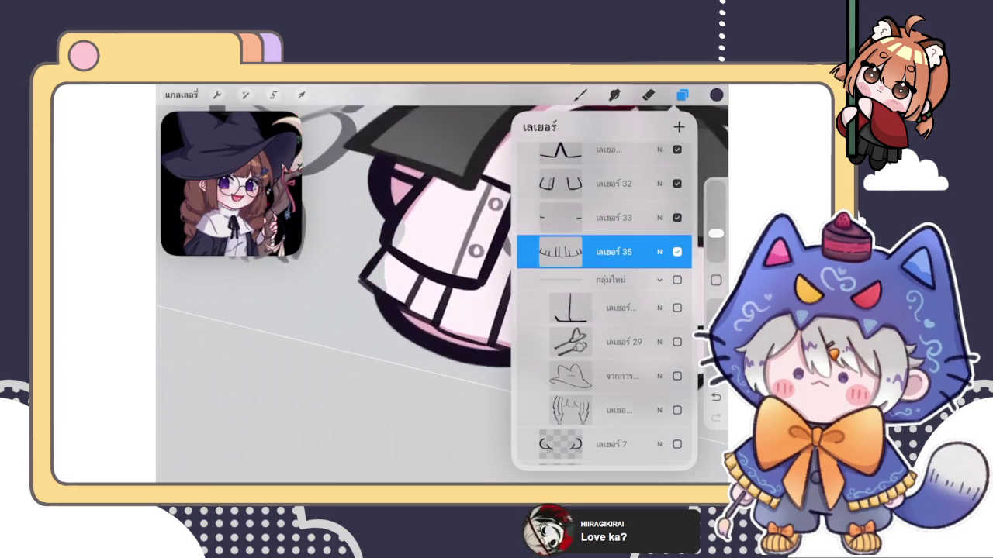
scroll(364, 256, up, 3)
scroll(365, 256, up, 3)
click(580, 94)
click(580, 95)
click(580, 94)
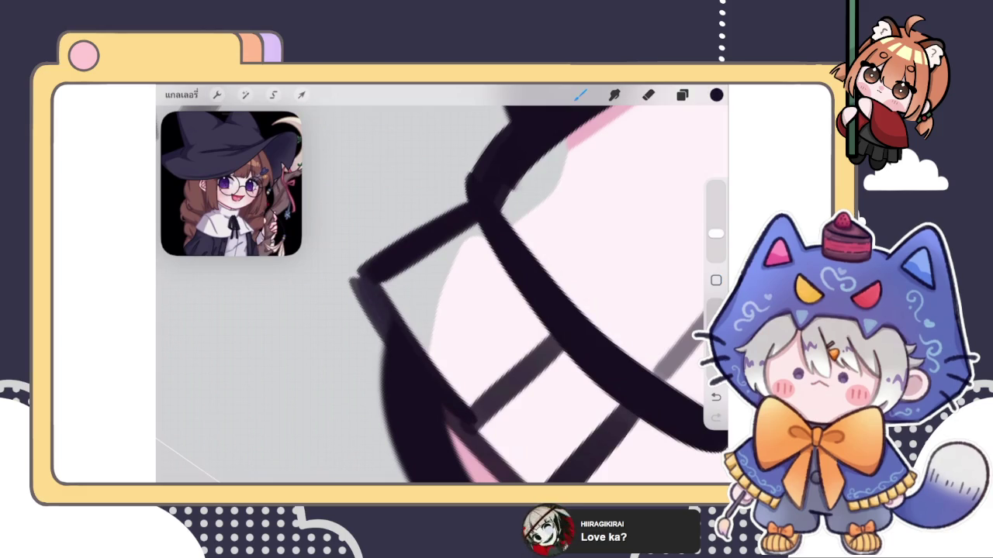
- Ink heavy dark strokes over the left corner of the skirt's pleat outline
drag(360, 275, 388, 330)
drag(363, 282, 384, 331)
mouse_move(355, 294)
mouse_down()
mouse_move(360, 271)
mouse_move(375, 308)
mouse_up()
scroll(442, 295, up, 2)
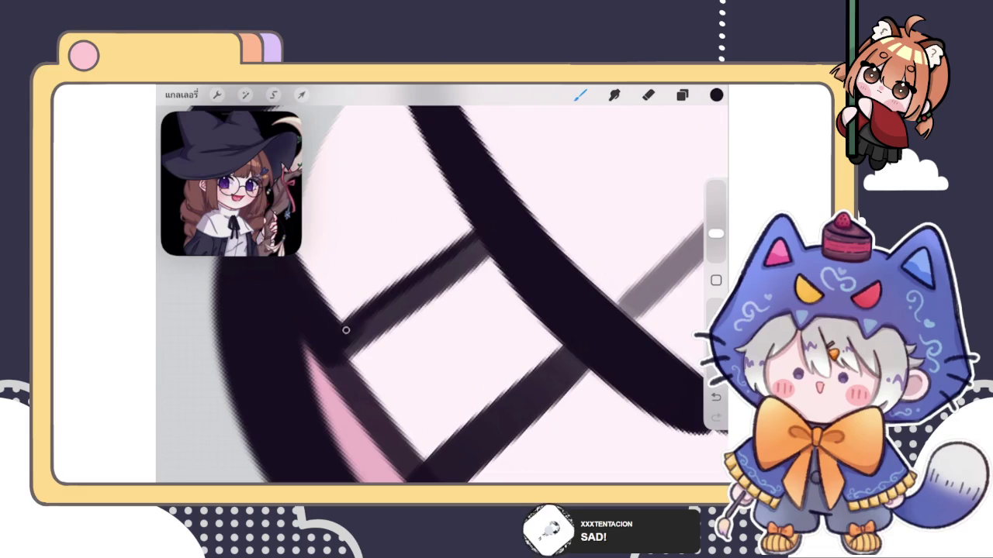
- Thicken the upper crossbar and touch up where the lower crossbar meets the edge
drag(349, 353, 487, 254)
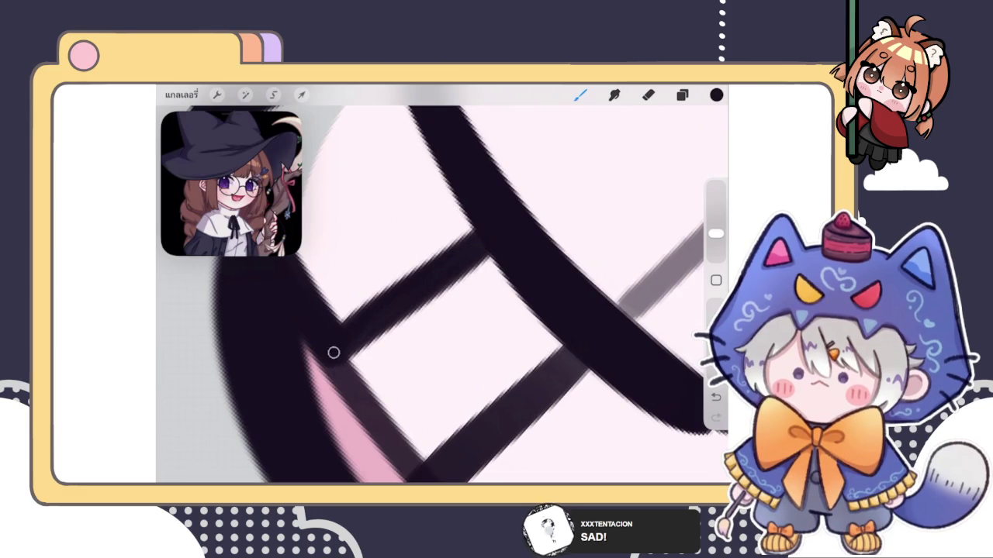
drag(384, 421, 403, 404)
drag(465, 310, 528, 264)
drag(341, 310, 372, 387)
drag(365, 334, 384, 376)
mouse_move(465, 295)
mouse_down()
mouse_move(403, 357)
mouse_move(419, 403)
mouse_up()
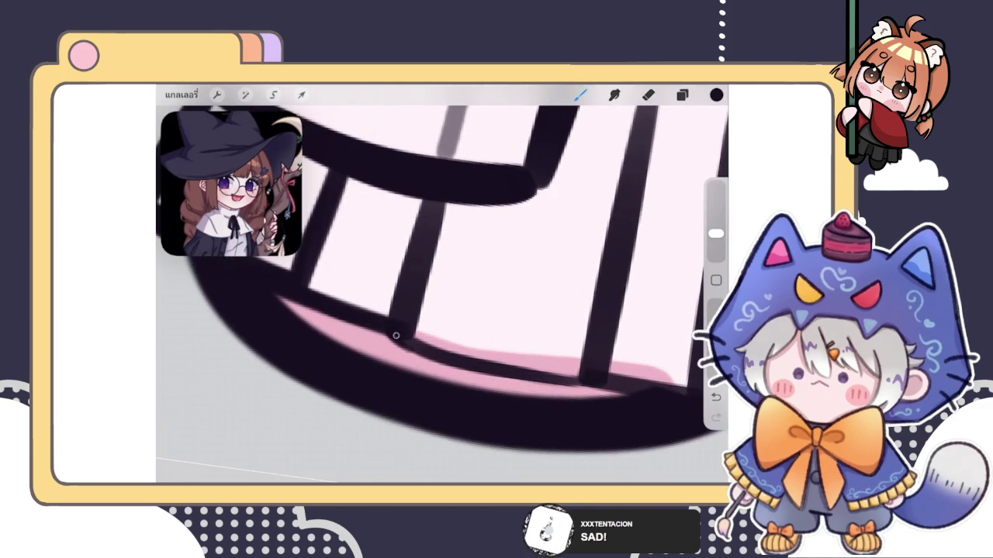
- Redraw the vertical pleat line darker, undoing and redoing one bad stroke
mouse_move(466, 232)
mouse_down()
mouse_move(419, 268)
mouse_move(378, 337)
mouse_up()
drag(374, 282, 369, 341)
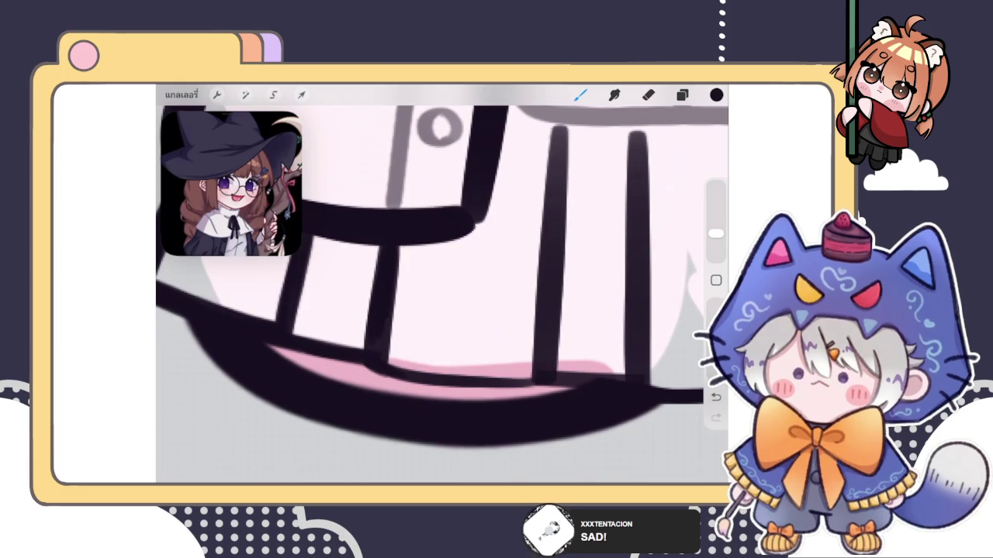
scroll(442, 272, right, 5)
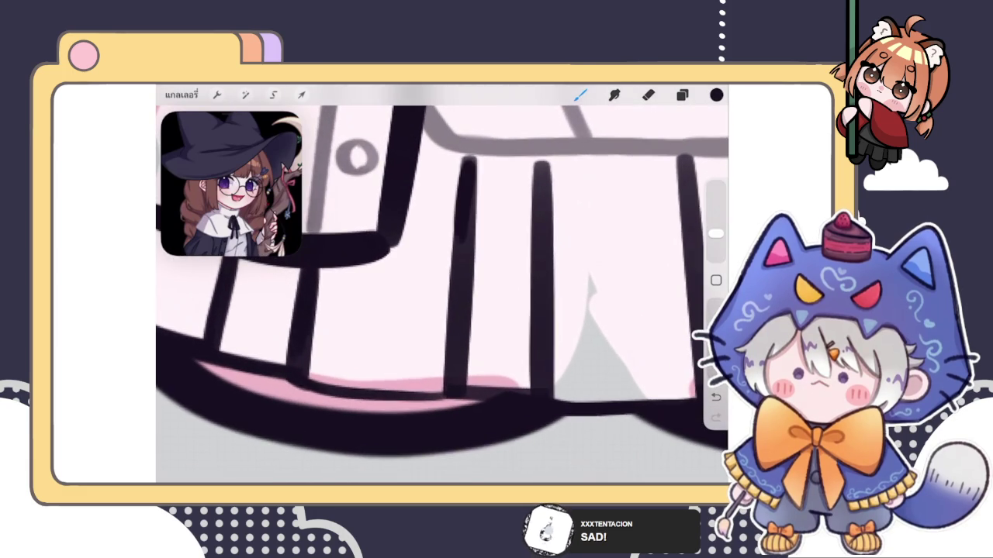
key(ctrl+z)
drag(465, 240, 468, 160)
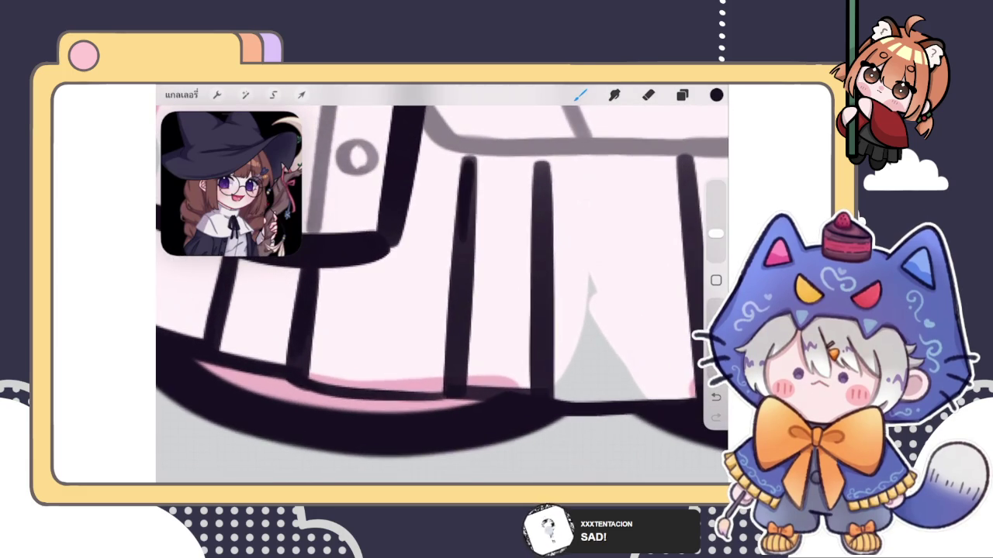
drag(473, 222, 469, 164)
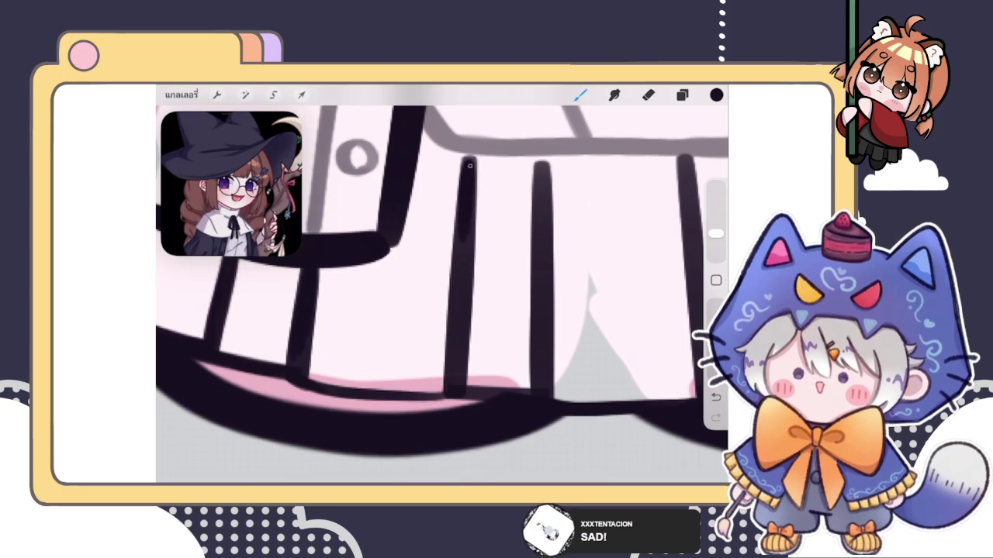
mouse_move(468, 231)
mouse_down()
mouse_move(449, 391)
mouse_move(543, 434)
mouse_up()
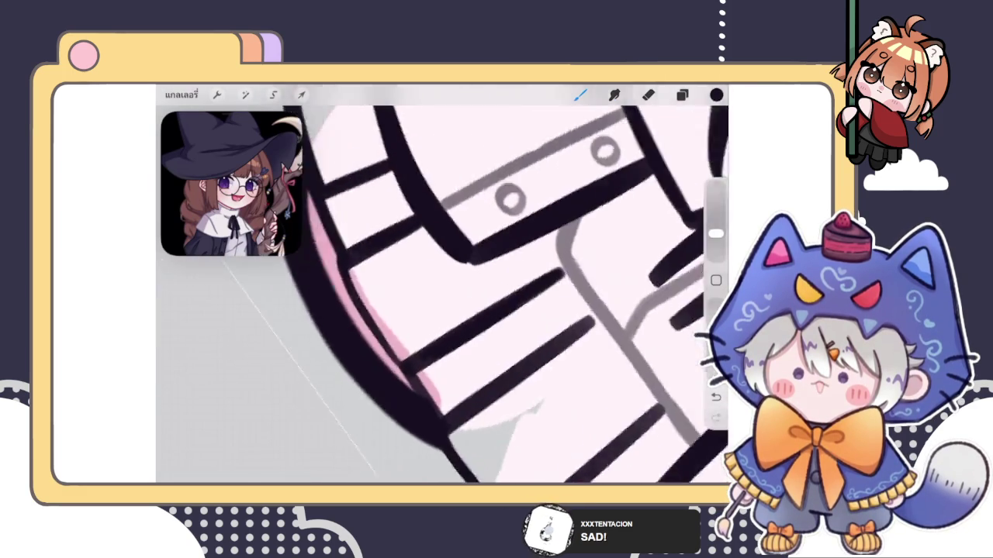
scroll(519, 295, up, 2)
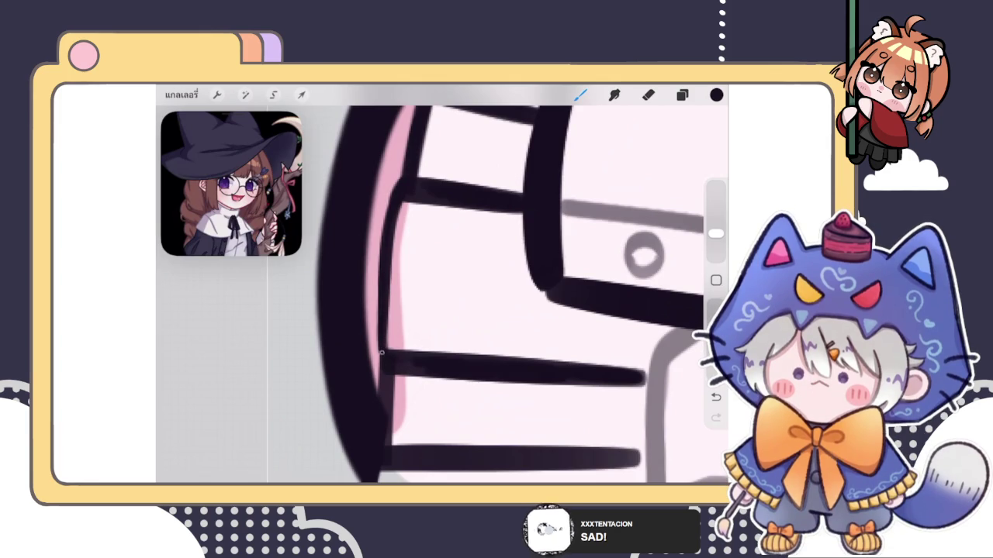
- Extend the dark outline up the skirt's left edge
drag(380, 344, 380, 258)
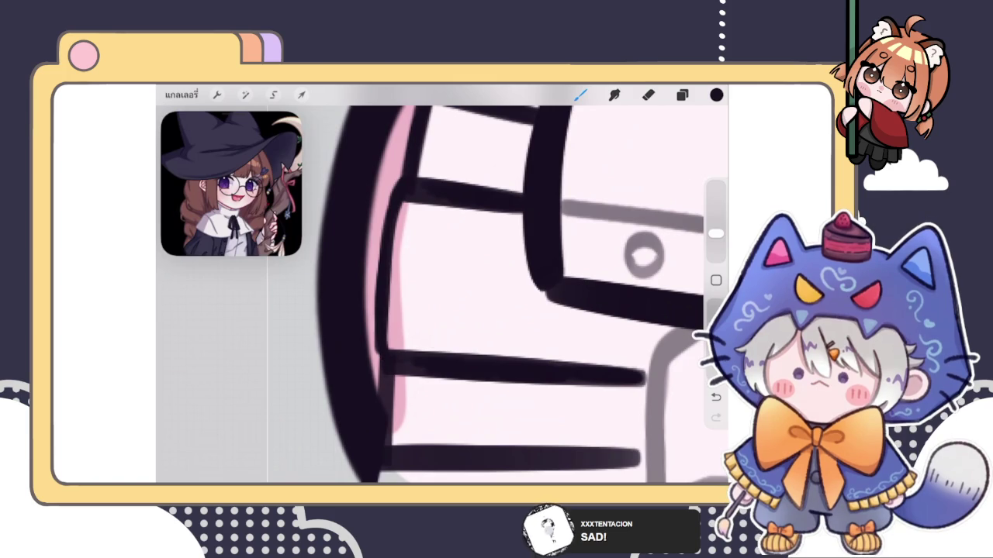
scroll(504, 295, down, 1)
scroll(505, 295, down, 2)
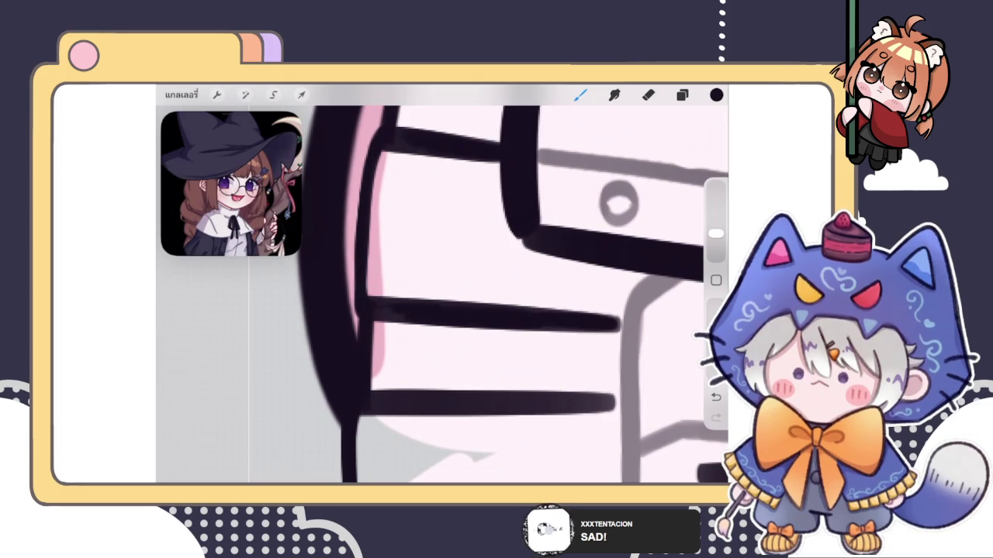
mouse_move(512, 294)
mouse_down()
mouse_move(496, 279)
mouse_move(434, 325)
mouse_up()
- Undo the last stroke, then darken the diagonal pleat line and the vertical line between the bars
key(ctrl+z)
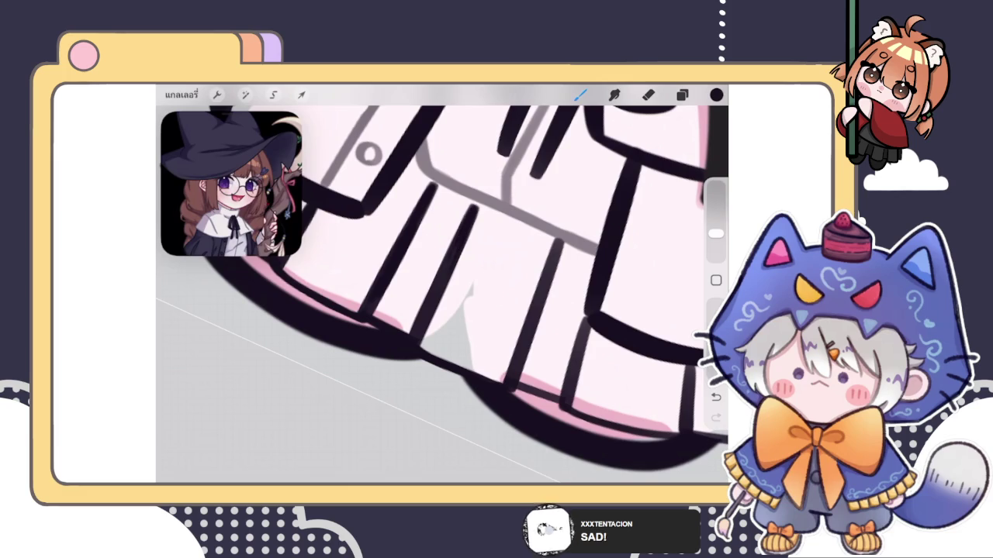
drag(446, 270, 419, 311)
drag(397, 220, 398, 247)
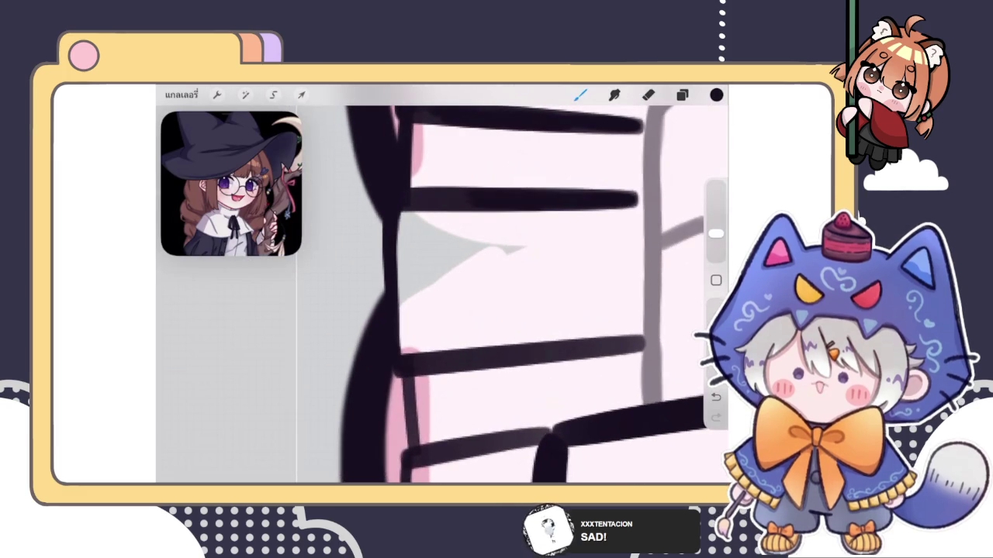
mouse_move(466, 310)
mouse_down()
mouse_move(426, 287)
mouse_move(379, 366)
mouse_up()
mouse_move(470, 309)
mouse_down()
mouse_move(530, 271)
mouse_move(492, 288)
mouse_up()
drag(541, 254, 512, 288)
scroll(442, 294, up, 3)
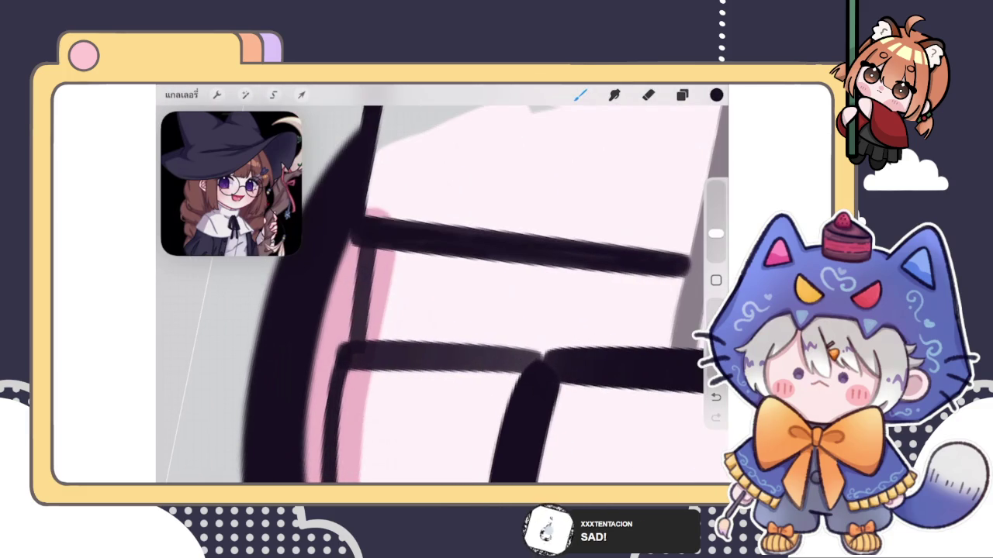
drag(365, 249, 360, 341)
drag(368, 281, 368, 338)
mouse_move(369, 250)
mouse_down()
mouse_move(359, 343)
mouse_move(356, 315)
mouse_move(481, 228)
mouse_move(370, 319)
mouse_up()
scroll(442, 294, down, 2)
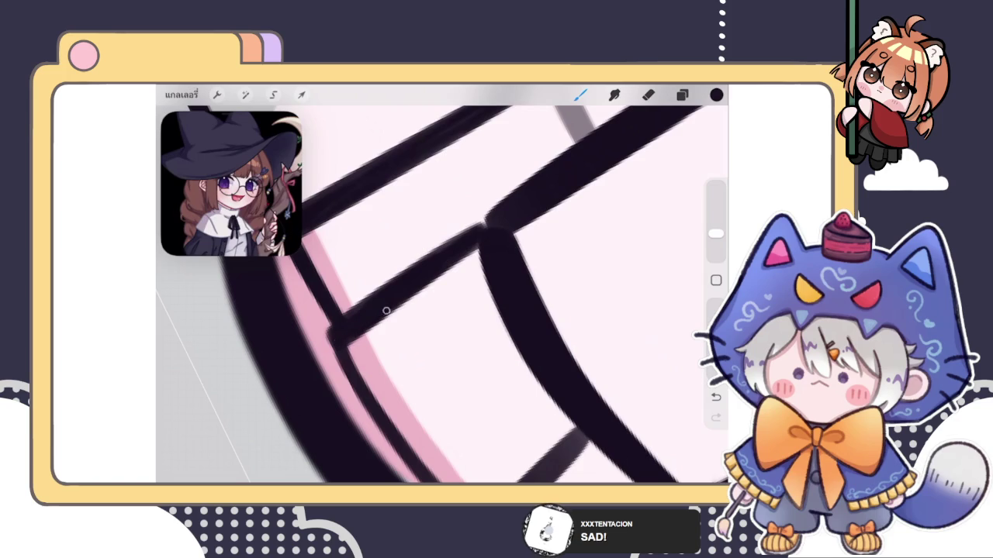
- Re-ink the left pleat ends at the hem and erase the stray bump at the lower crossbar's corner
mouse_move(485, 229)
mouse_down()
mouse_move(536, 202)
mouse_move(481, 225)
mouse_up()
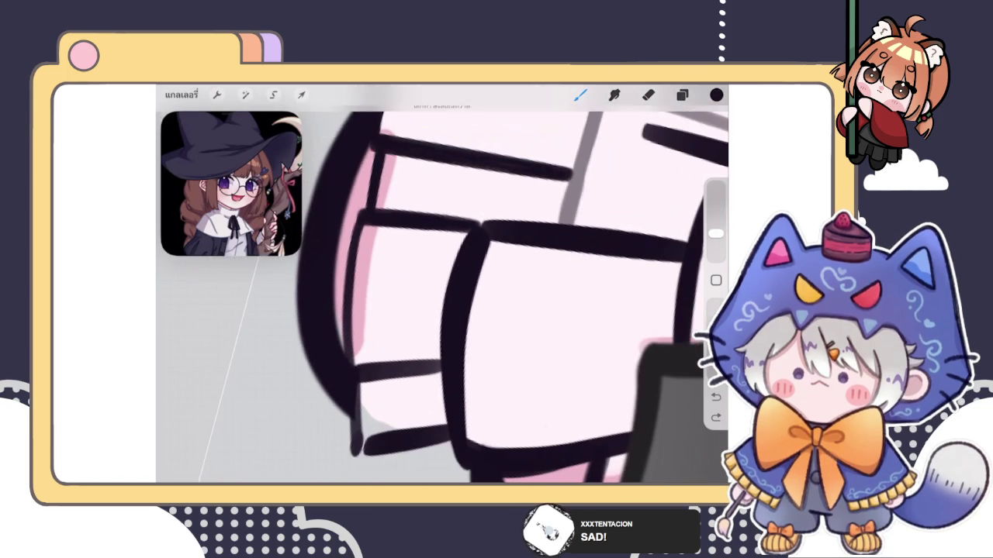
drag(355, 214, 355, 259)
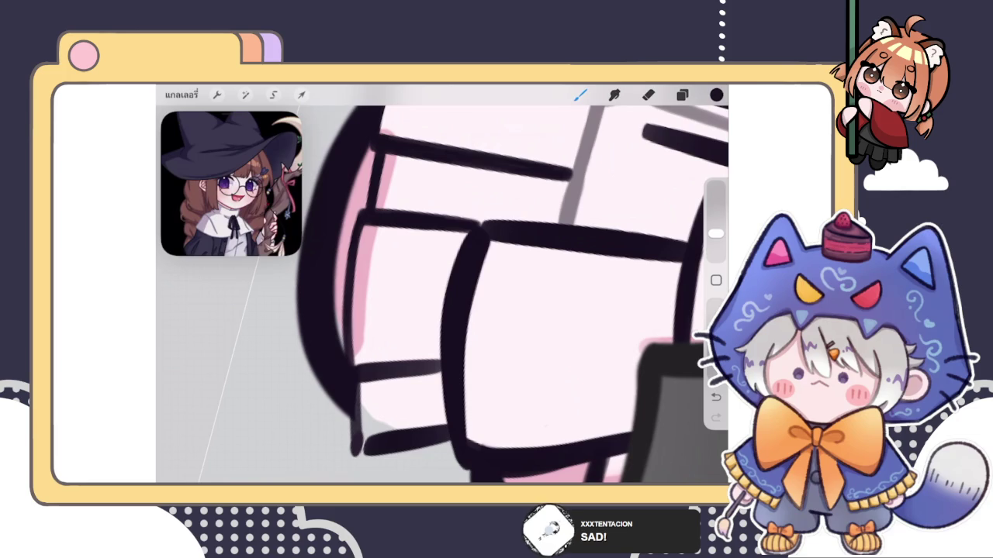
scroll(443, 287, down, 5)
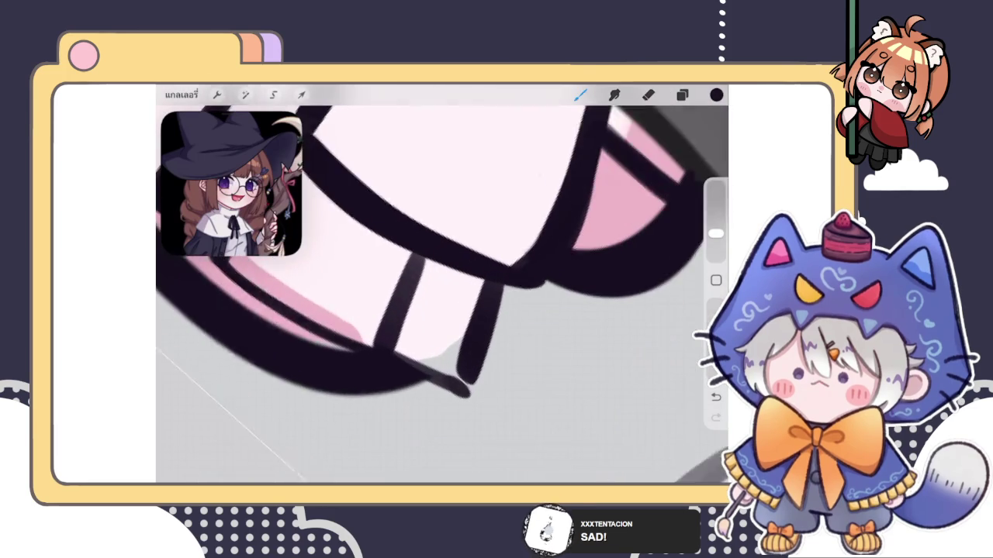
mouse_move(395, 349)
mouse_down()
mouse_move(421, 261)
mouse_move(403, 347)
mouse_up()
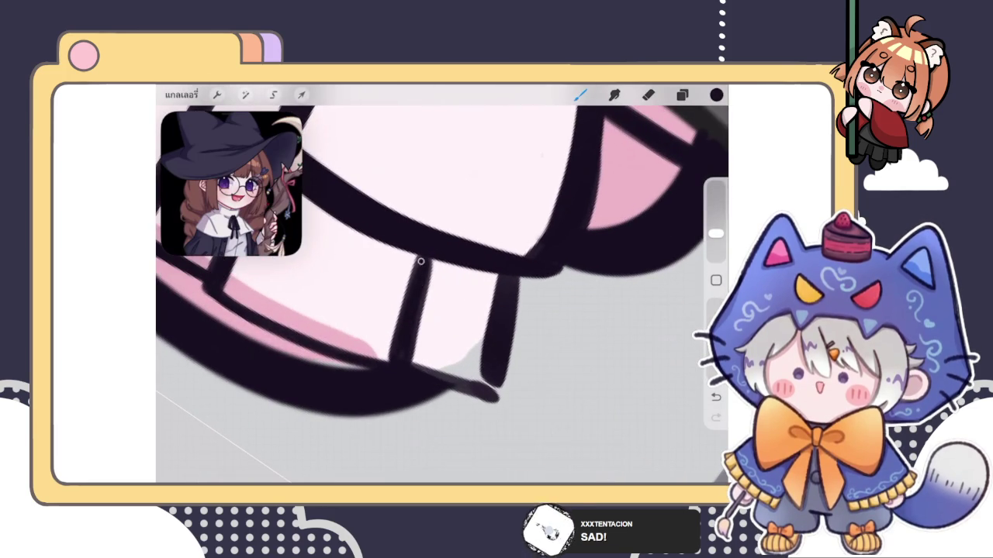
scroll(442, 294, up, 2)
scroll(442, 295, up, 2)
scroll(442, 295, up, 2)
scroll(442, 295, up, 1)
mouse_move(347, 334)
mouse_down()
mouse_move(358, 226)
mouse_move(361, 350)
mouse_up()
key(e)
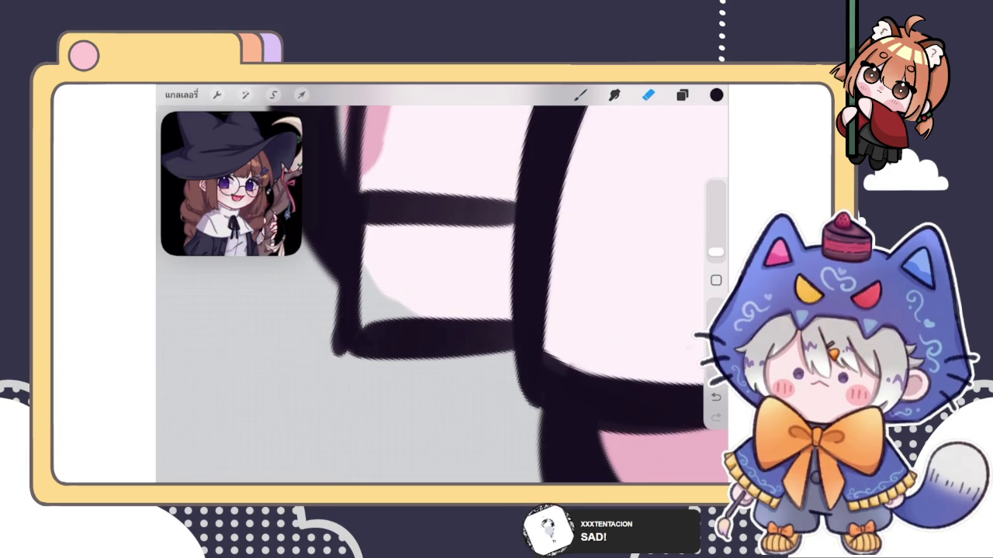
mouse_move(321, 321)
mouse_down()
mouse_move(323, 355)
mouse_move(331, 346)
mouse_up()
- Toggle the pleat line layer's visibility to compare the skirt with and without it
click(682, 94)
click(676, 303)
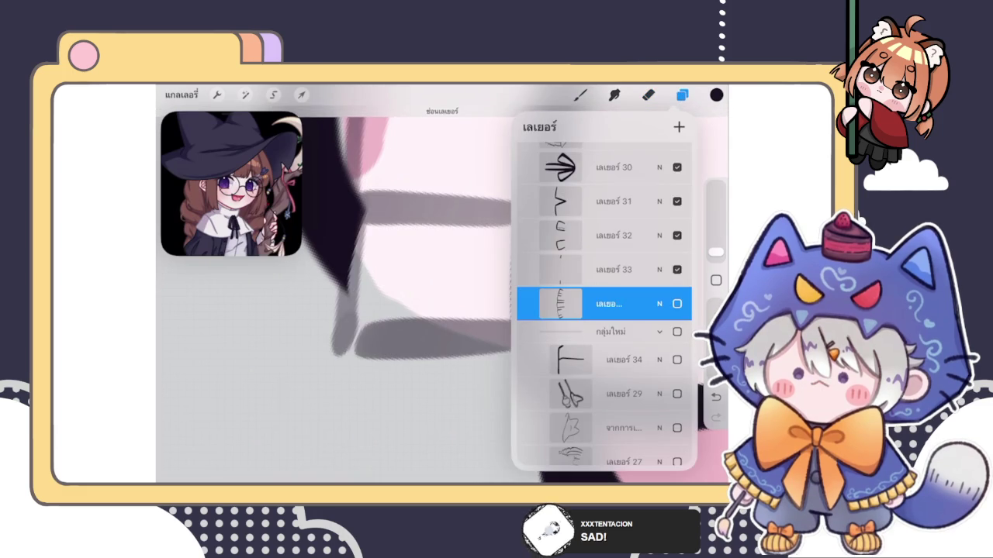
scroll(604, 302, down, 5)
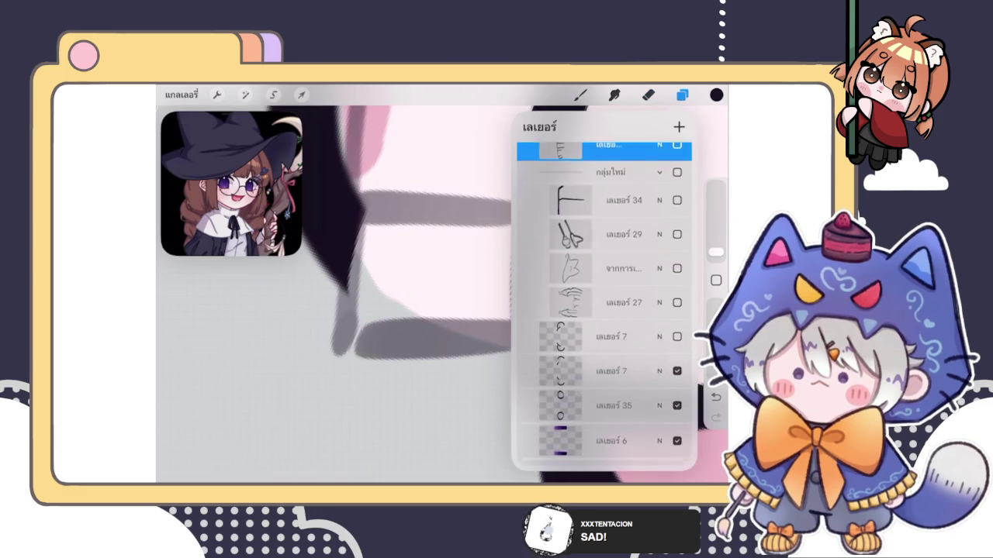
scroll(334, 295, down, 5)
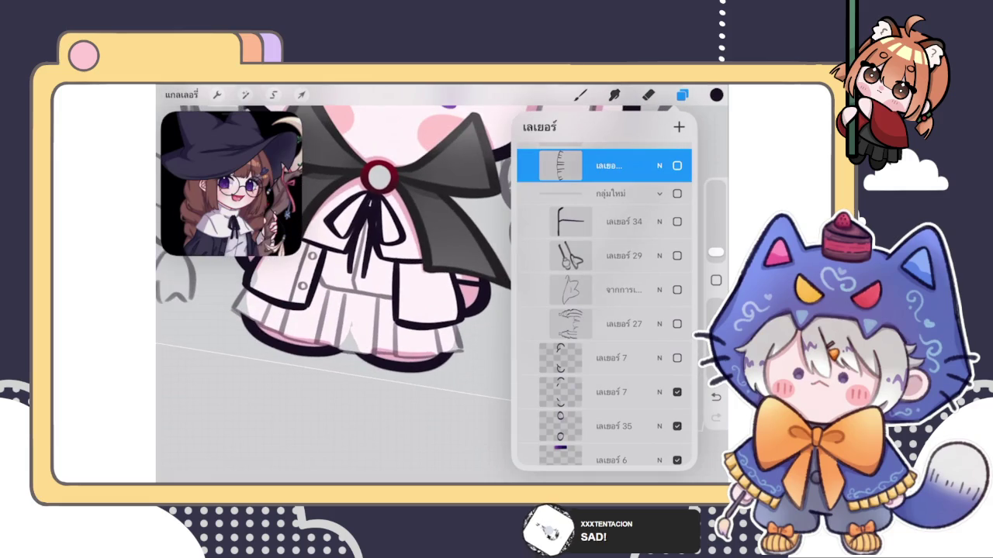
scroll(604, 303, down, 2)
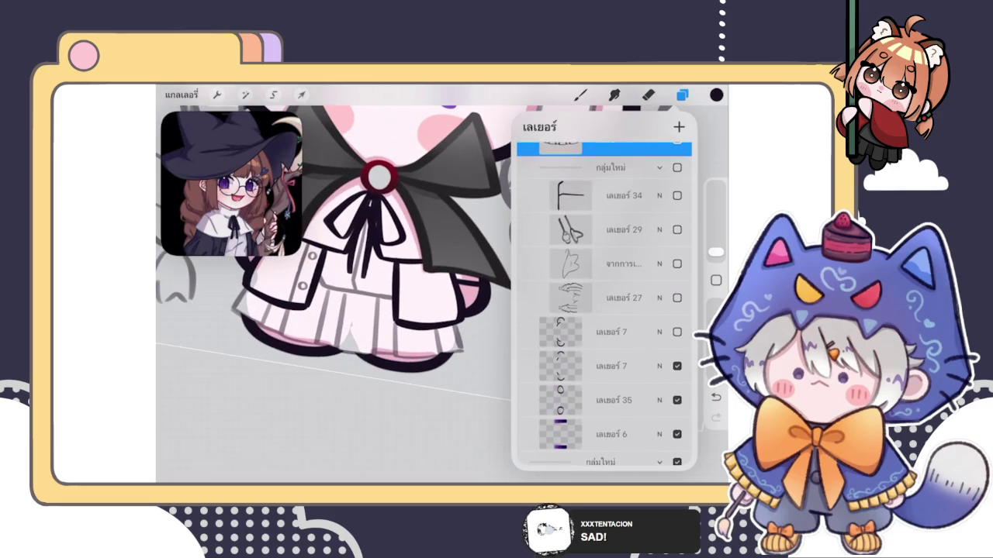
scroll(604, 302, up, 4)
click(677, 282)
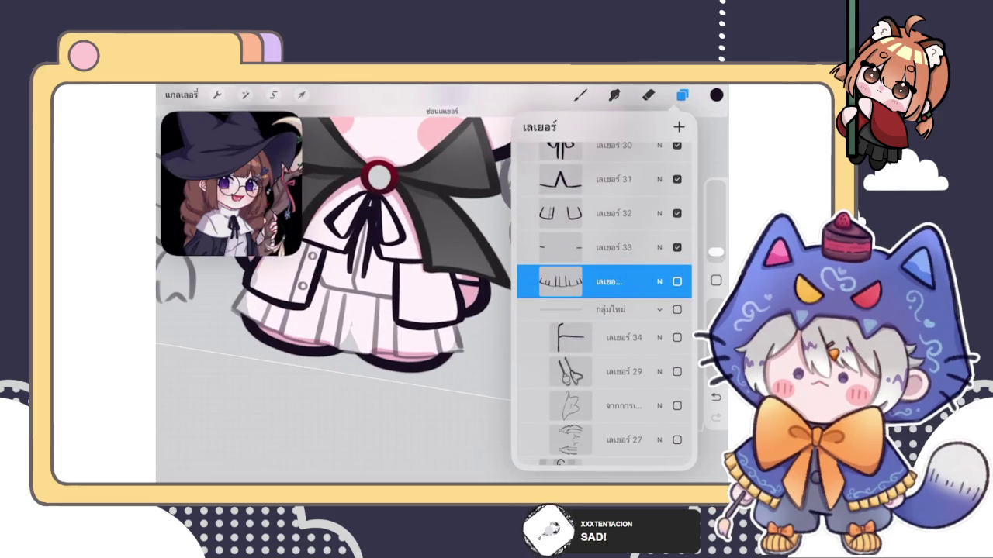
click(677, 281)
scroll(333, 233, down, 3)
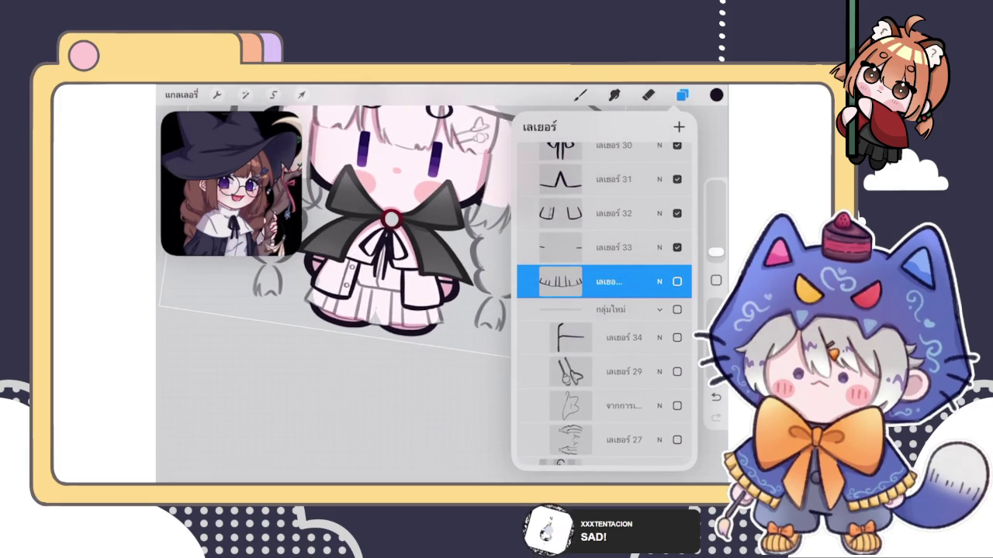
scroll(605, 303, up, 2)
scroll(604, 302, up, 2)
scroll(604, 302, up, 2)
scroll(604, 302, up, 2)
scroll(604, 303, up, 2)
scroll(605, 302, down, 5)
scroll(604, 303, up, 3)
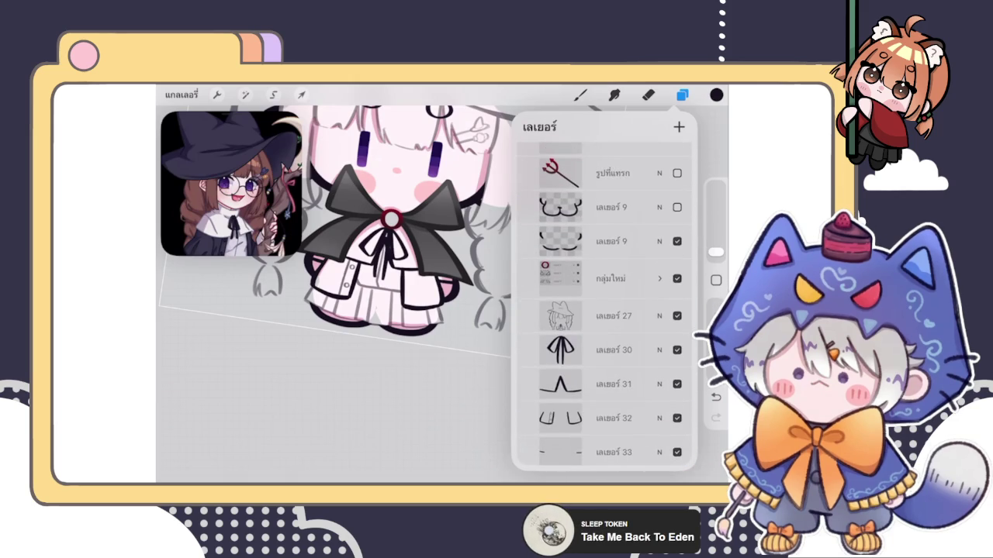
- Toggle layer 27's sketch visibility, check its opacity and blend settings, and show layer 35 again
click(613, 316)
click(677, 315)
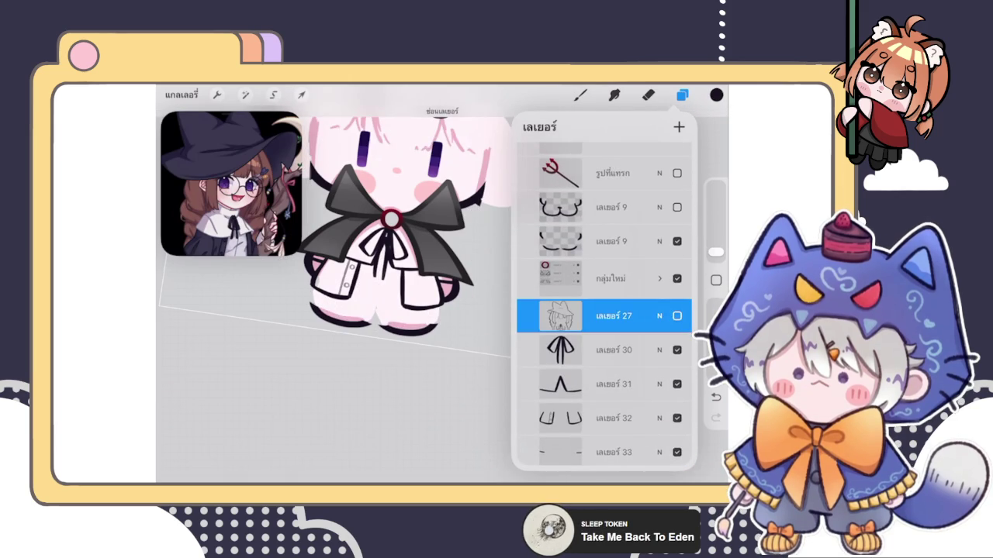
click(677, 316)
click(659, 316)
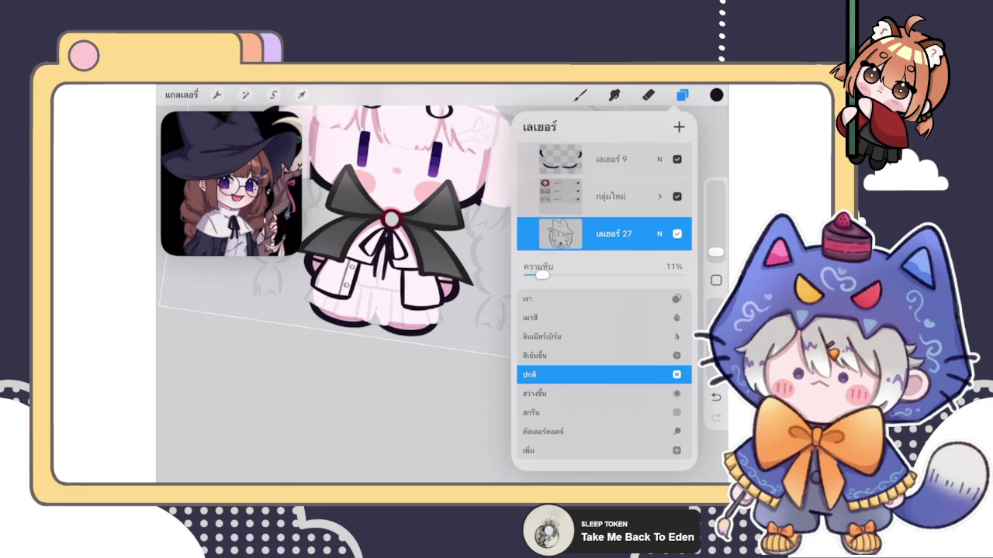
click(676, 233)
scroll(603, 310, down, 5)
click(676, 291)
scroll(388, 295, up, 5)
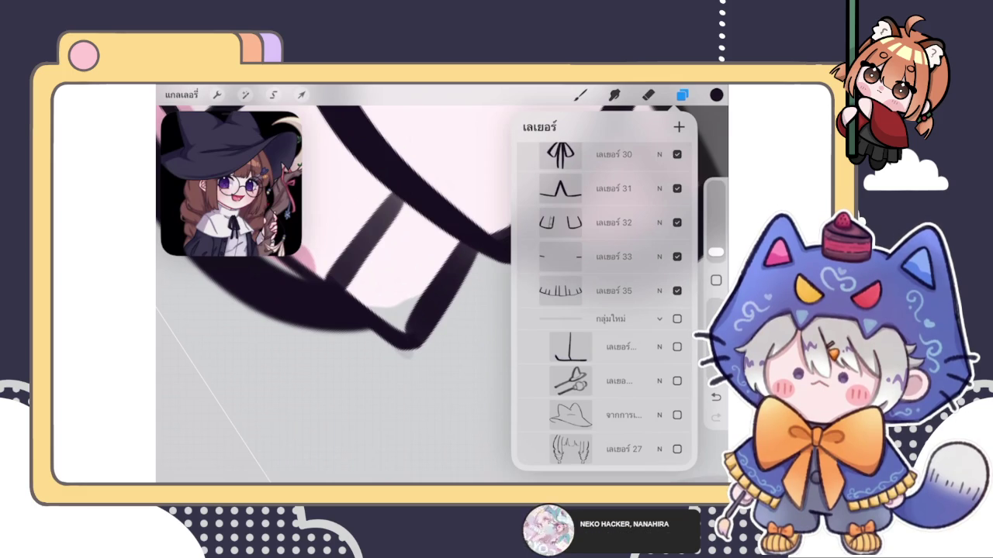
click(682, 95)
- Make layer 35 the working layer for erasing
click(682, 94)
click(681, 94)
click(647, 94)
click(682, 94)
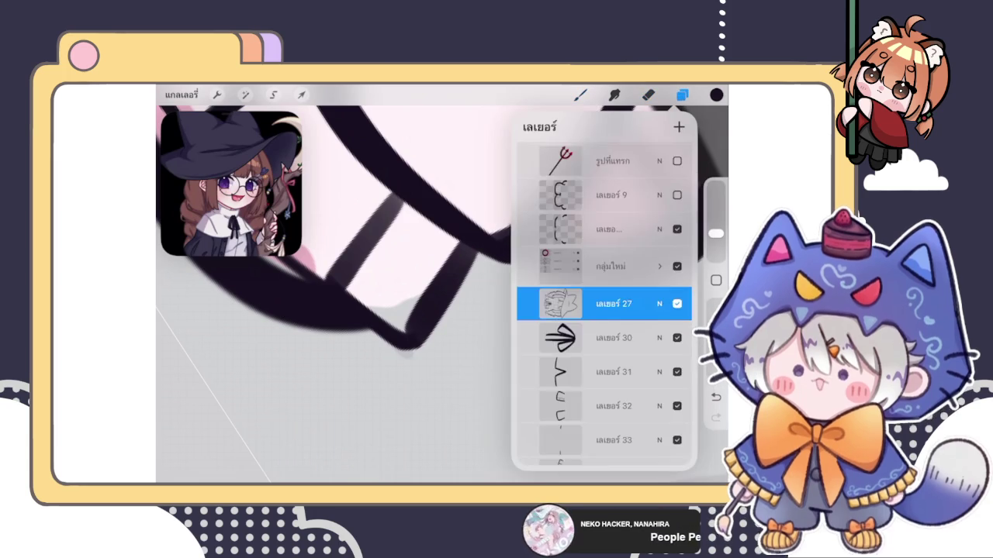
scroll(605, 310, down, 3)
click(613, 381)
click(580, 94)
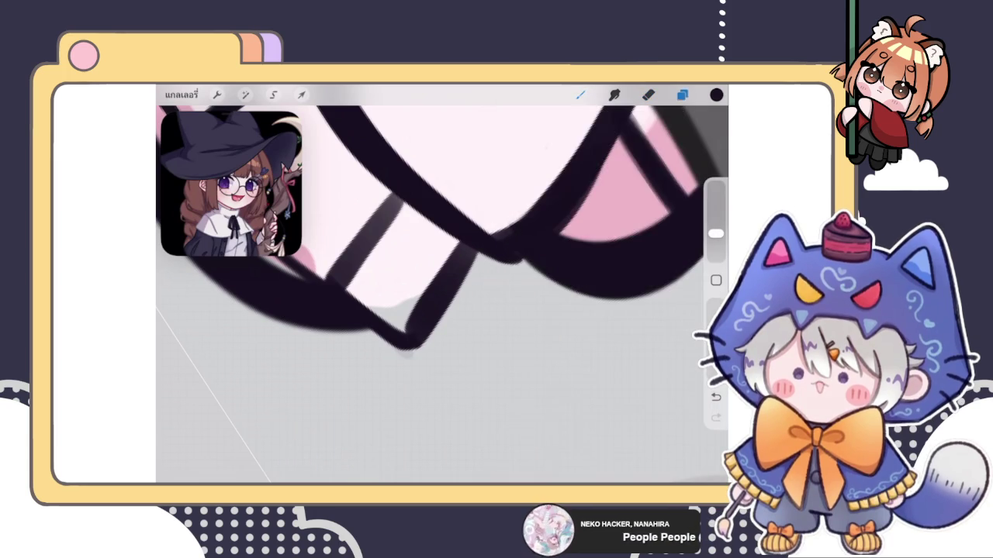
scroll(419, 310, up, 3)
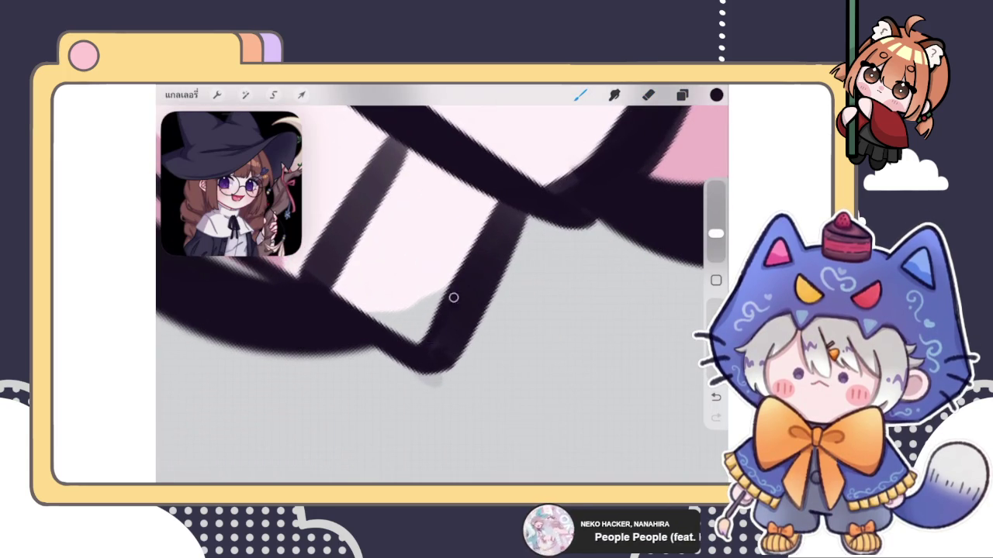
- Erase stray bits along the lower and left edges of the dark pleat strokes
click(648, 94)
mouse_move(443, 401)
mouse_down()
mouse_move(426, 391)
mouse_move(450, 381)
mouse_move(483, 337)
mouse_up()
scroll(442, 295, down, 5)
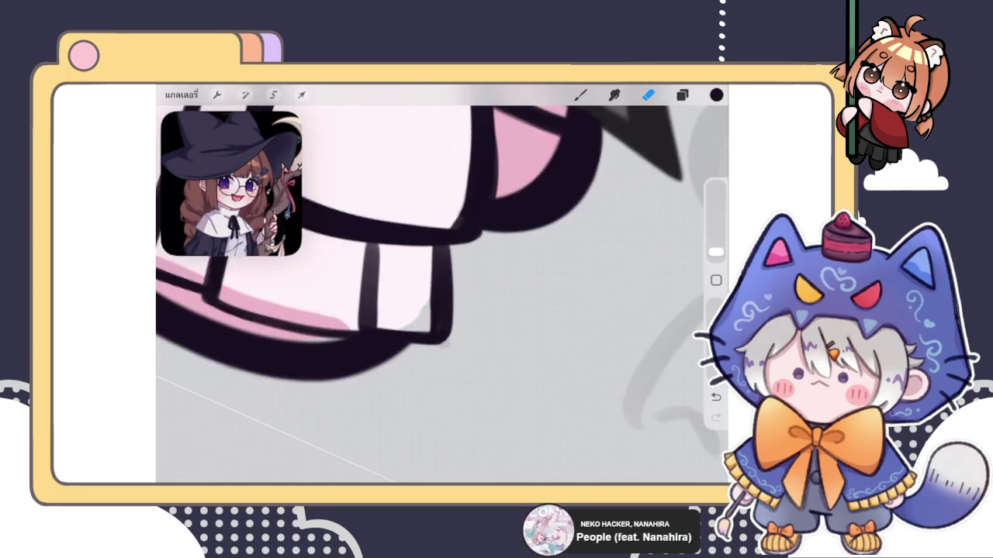
scroll(435, 295, up, 3)
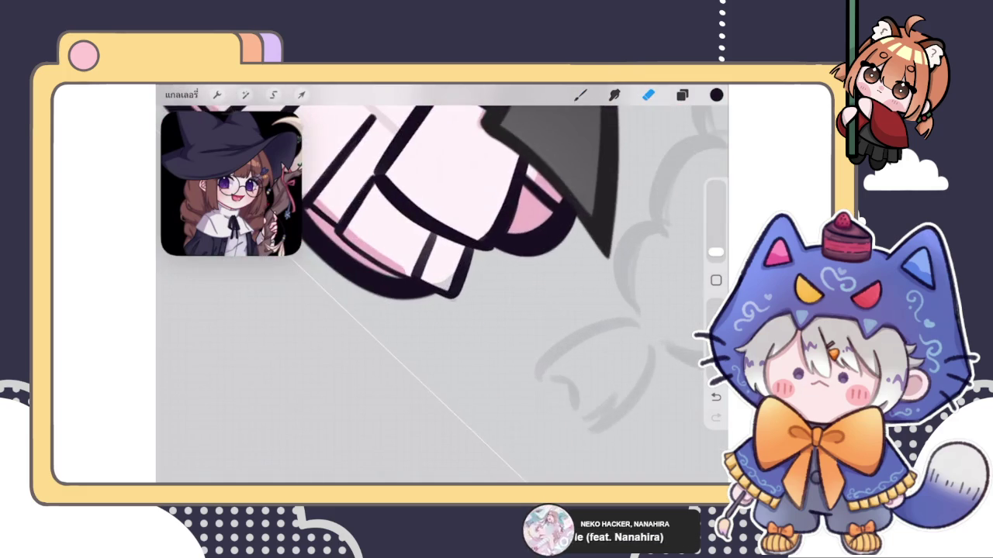
scroll(435, 295, up, 3)
scroll(434, 295, up, 2)
drag(368, 273, 393, 357)
scroll(442, 295, down, 2)
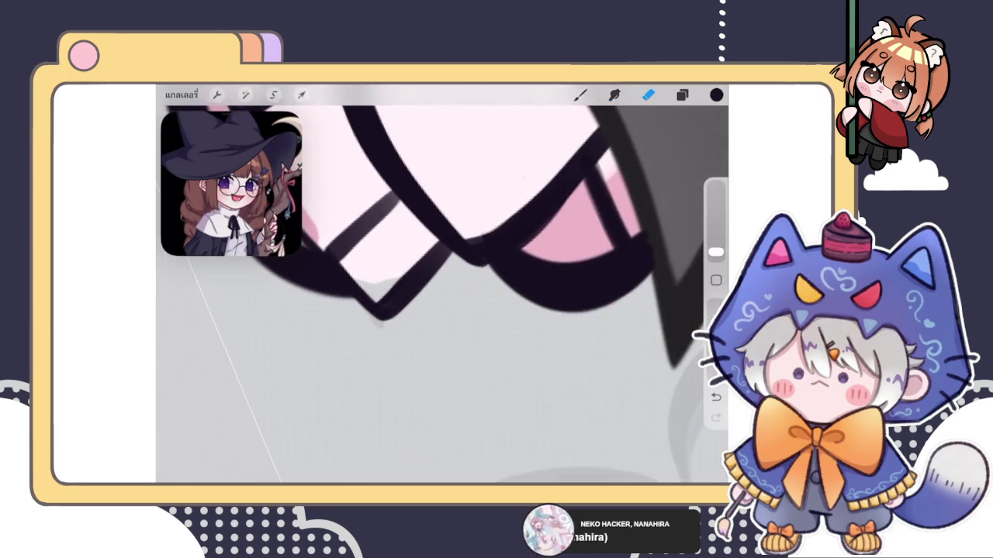
scroll(442, 295, down, 1)
scroll(442, 294, down, 1)
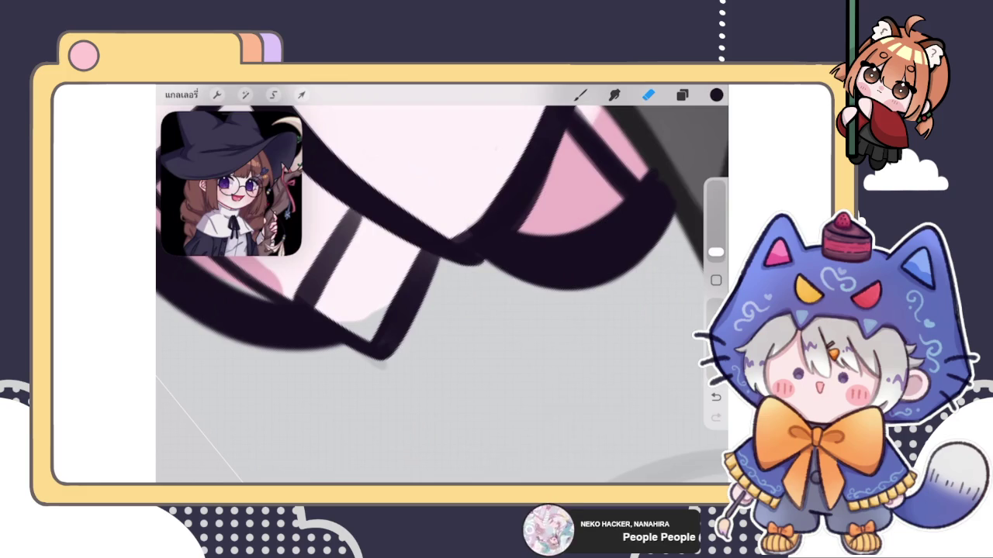
scroll(442, 295, up, 5)
scroll(442, 295, up, 5)
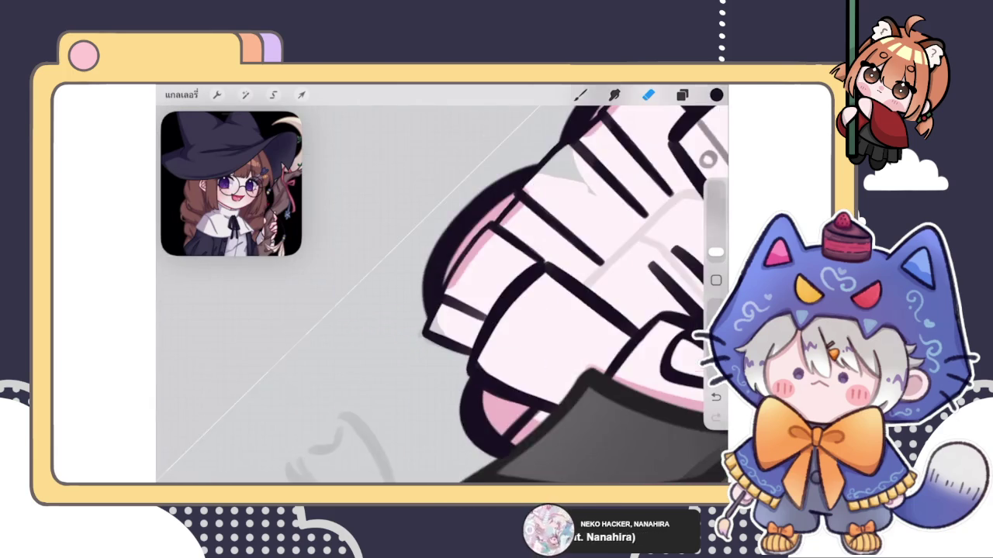
scroll(442, 295, down, 5)
scroll(442, 294, down, 5)
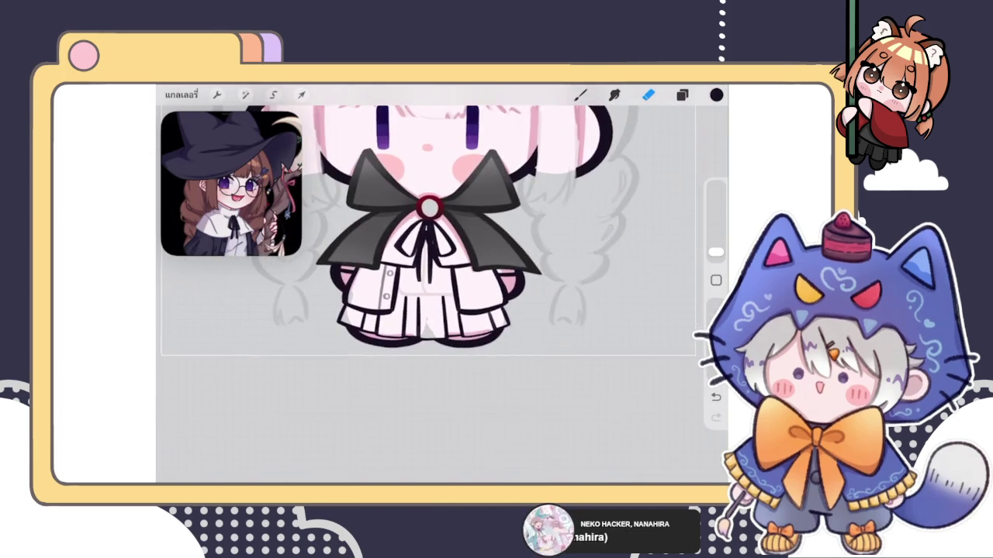
- Select layer 32 and switch to the Brush, zoomed in on the blouse front
click(682, 95)
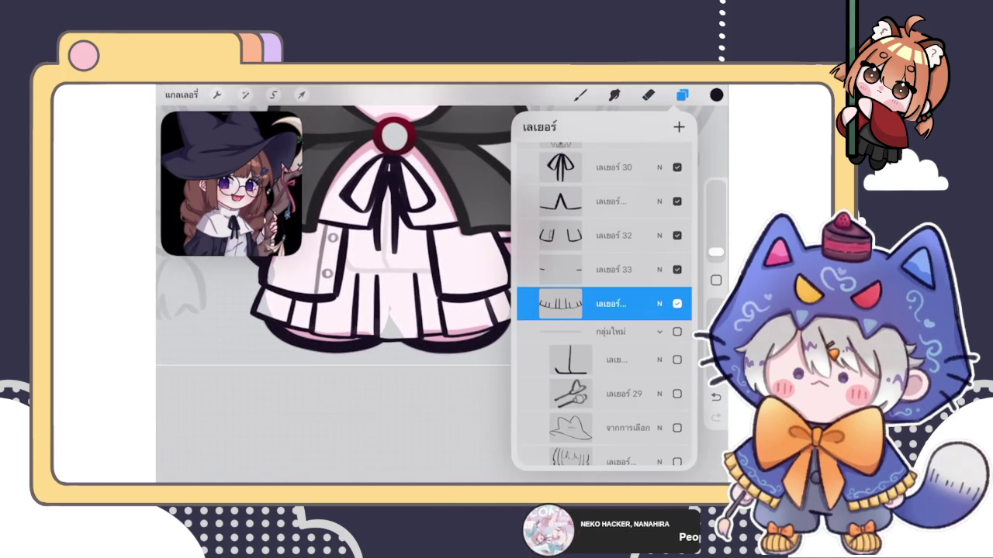
scroll(333, 232, down, 2)
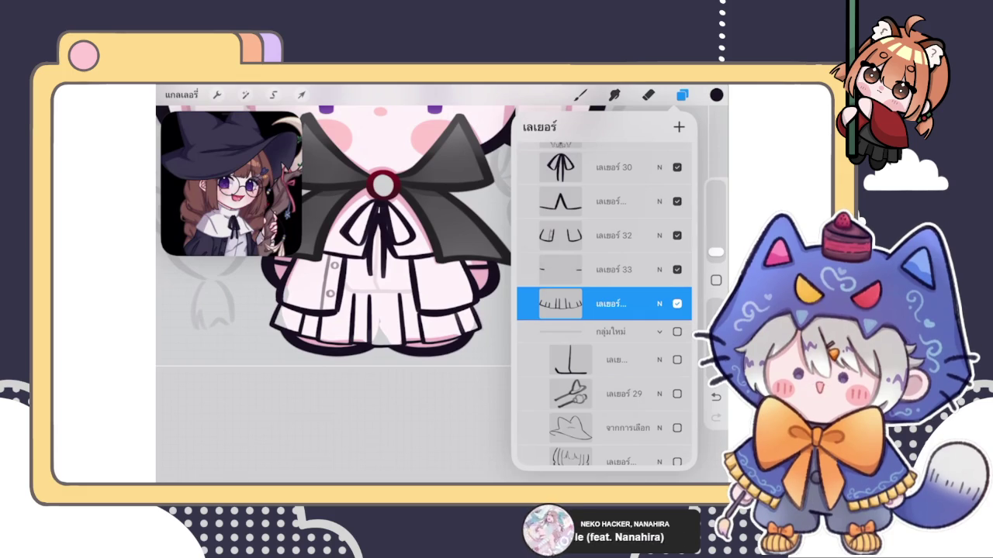
click(612, 269)
click(613, 235)
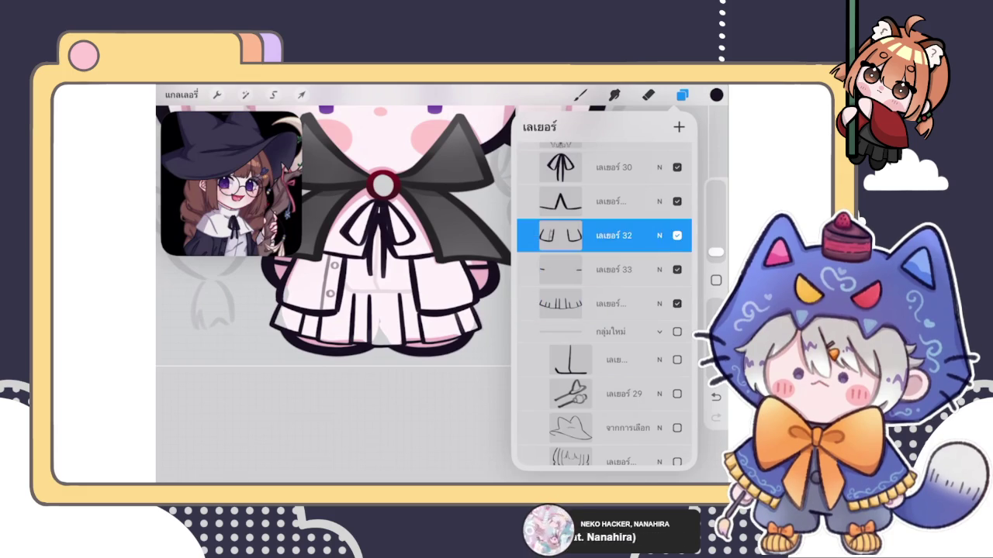
click(648, 95)
scroll(435, 280, up, 3)
click(580, 95)
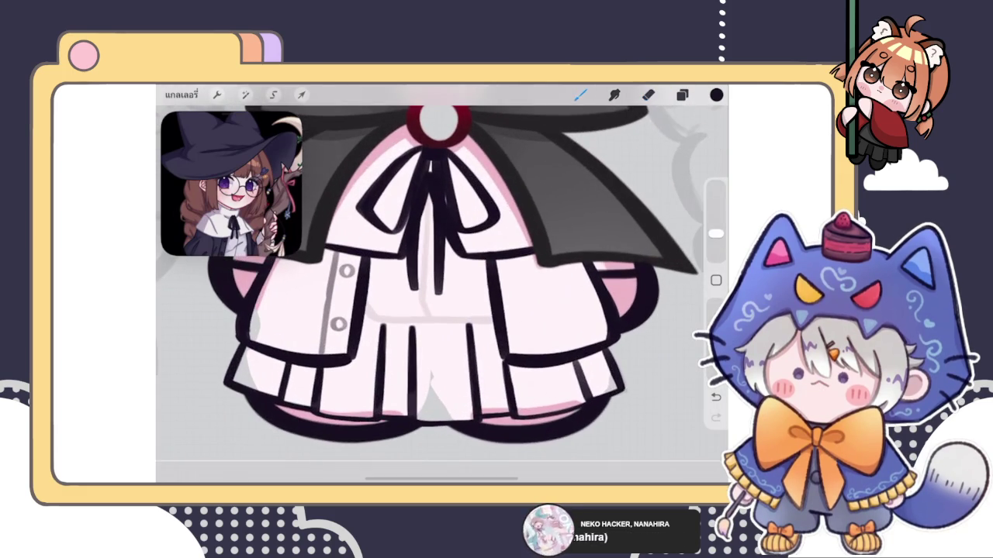
scroll(435, 295, up, 5)
drag(434, 294, 372, 233)
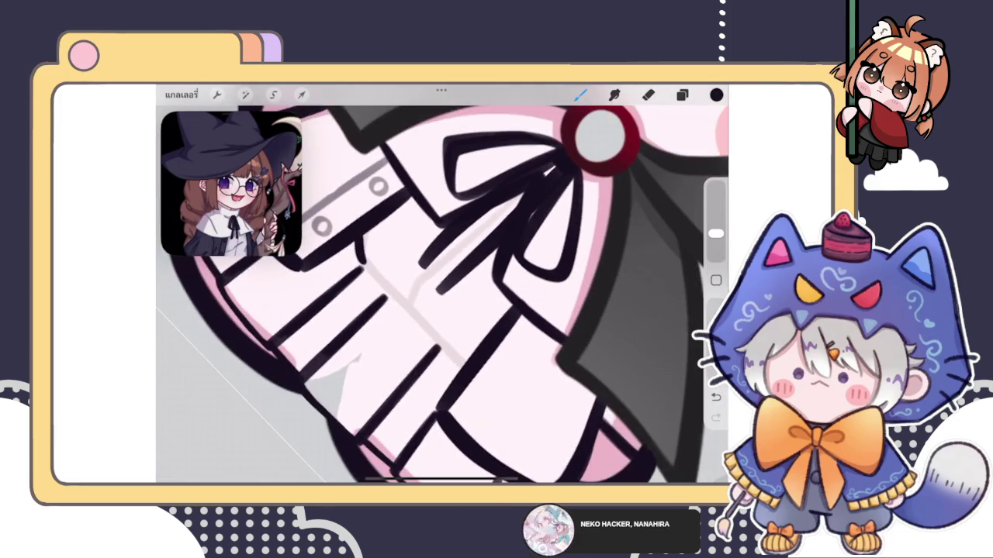
- Choose a different inking brush and try several placket lines down the blouse, undoing each
click(580, 95)
click(621, 288)
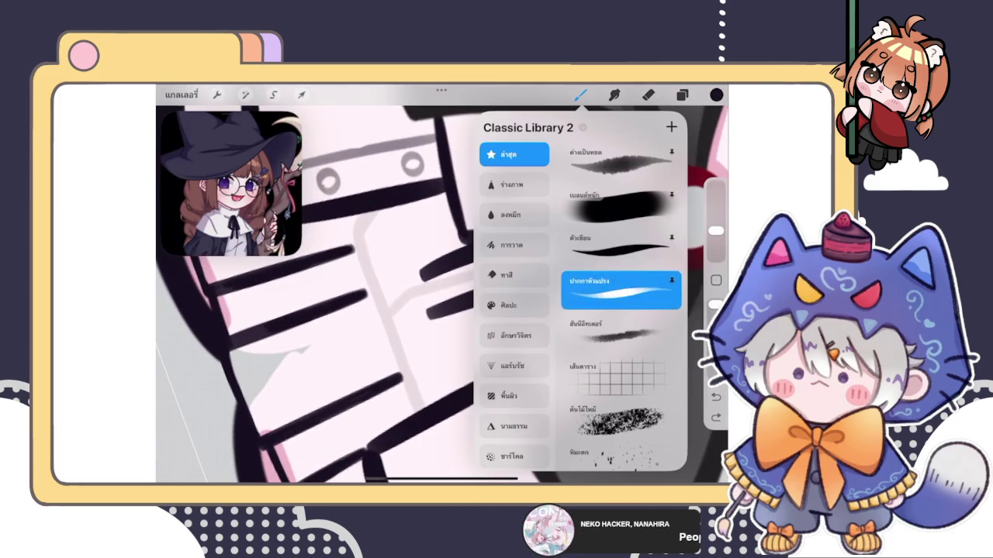
click(580, 95)
drag(362, 211, 415, 423)
scroll(442, 294, down, 2)
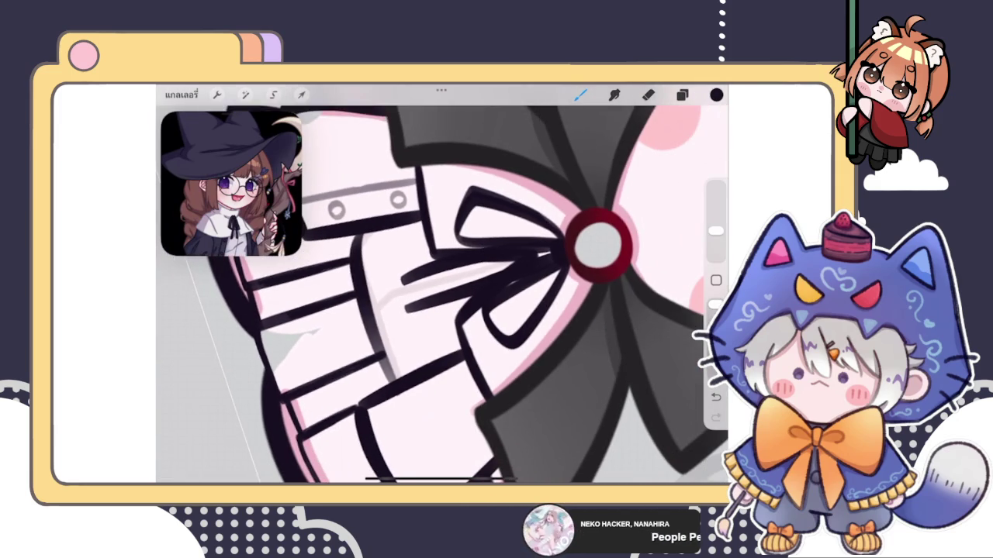
key(ctrl+z)
key(ctrl+shift+z)
key(ctrl+z)
drag(362, 233, 399, 378)
key(ctrl+z)
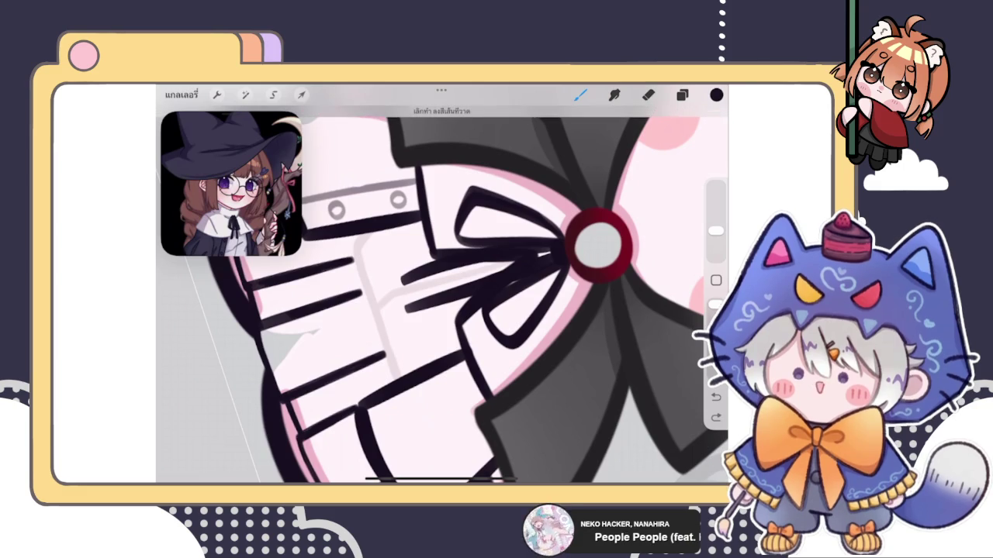
key(ctrl+shift+z)
key(ctrl+z)
drag(365, 232, 400, 380)
key(ctrl+z)
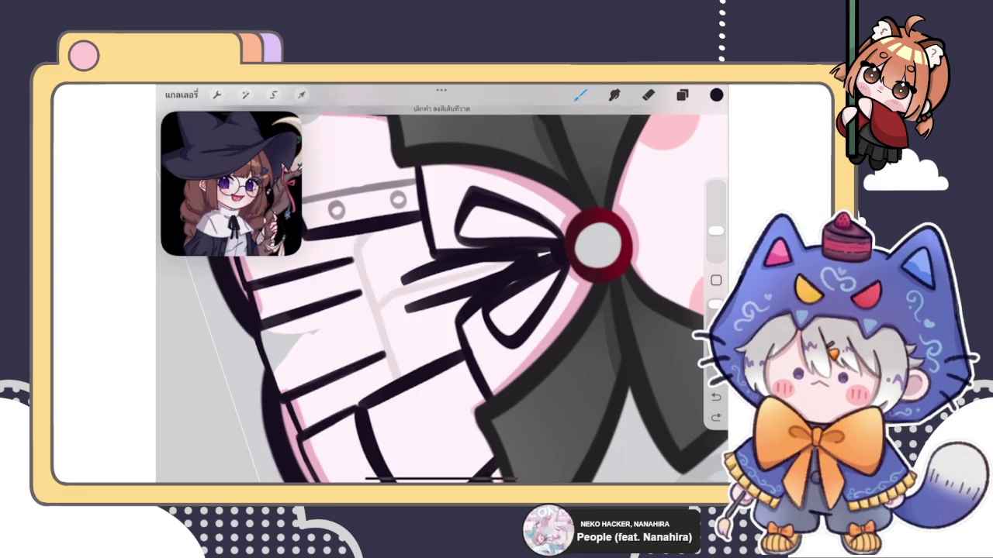
scroll(536, 244, down, 3)
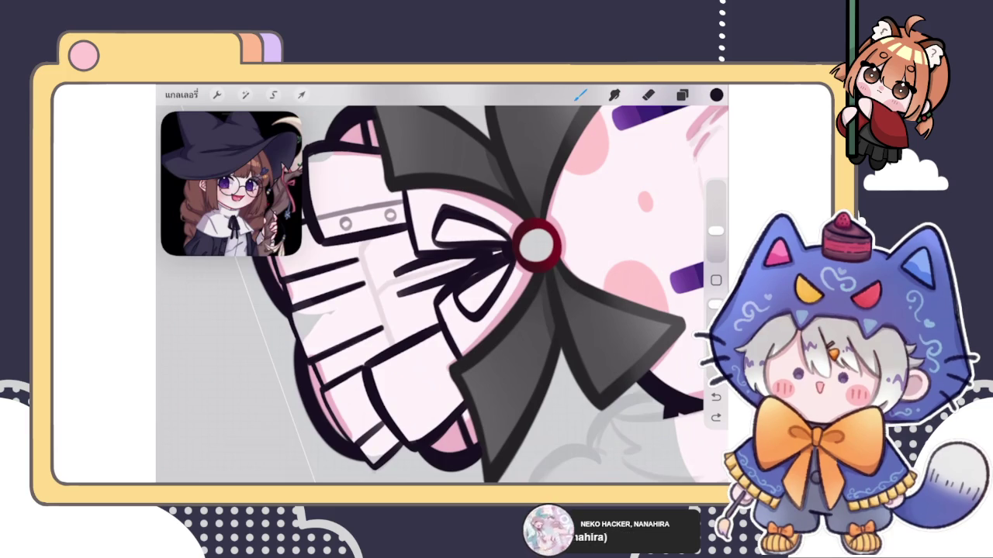
- Retry the vertical placket line left of the bow several times, undoing each attempt
drag(369, 241, 387, 345)
scroll(465, 295, up, 3)
key(ctrl+z)
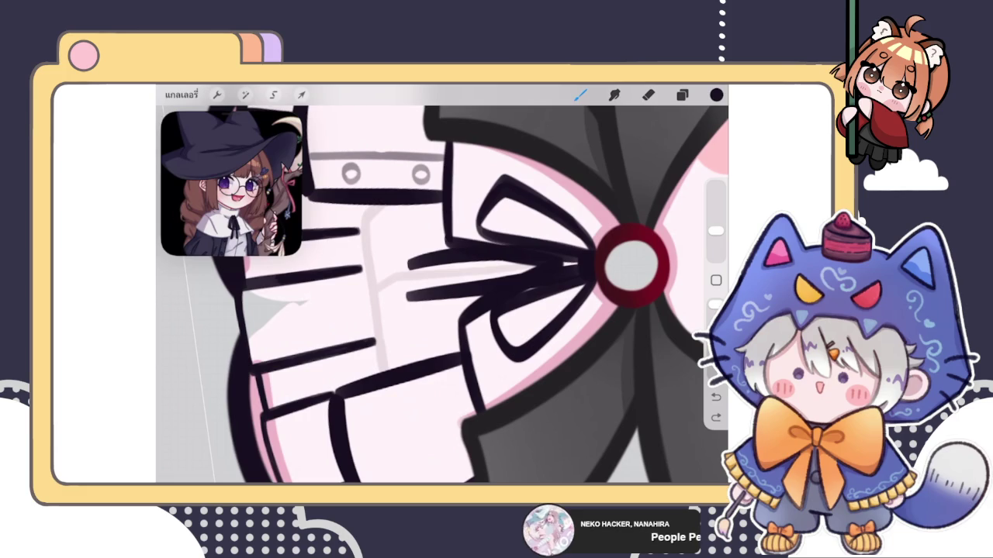
drag(375, 208, 377, 362)
key(ctrl+z)
drag(377, 207, 382, 372)
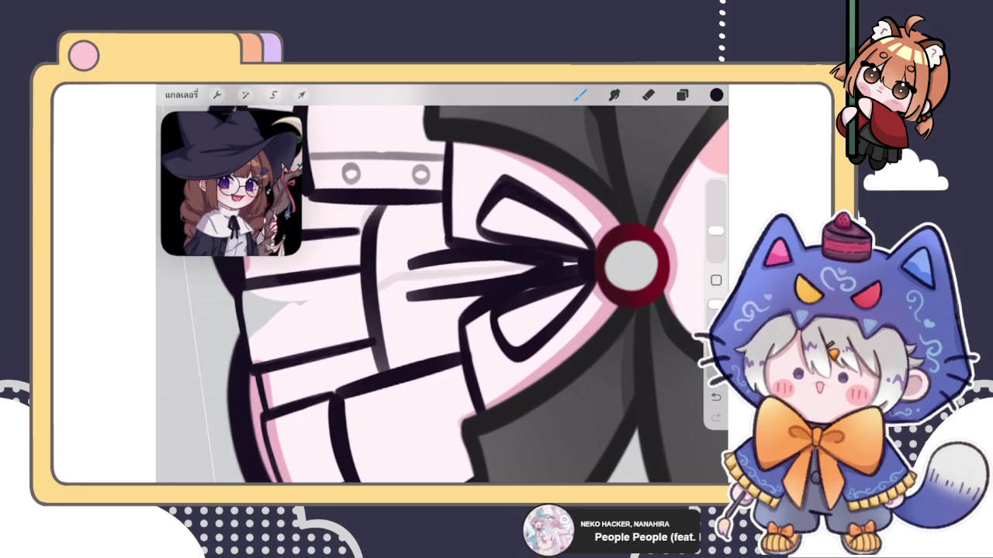
key(ctrl+z)
key(ctrl+shift+z)
key(ctrl+z)
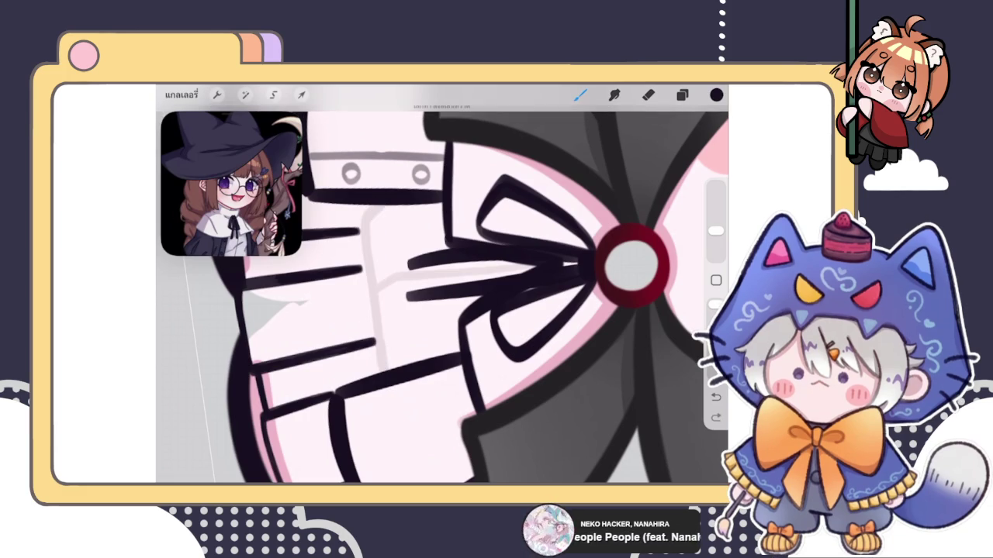
key(ctrl+shift+z)
key(ctrl+z)
drag(375, 203, 379, 371)
key(ctrl+z)
key(ctrl+shift+z)
key(ctrl+z)
- Draw the placket line down from the collar and ink it dark over the grey sketch line
mouse_move(379, 203)
mouse_down()
mouse_move(370, 278)
mouse_move(391, 384)
mouse_up()
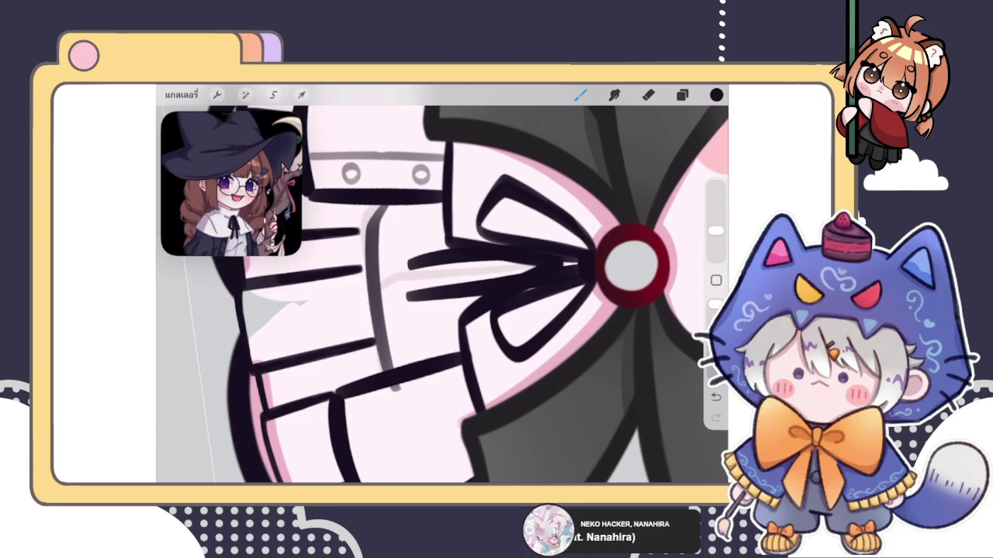
scroll(442, 283, down, 5)
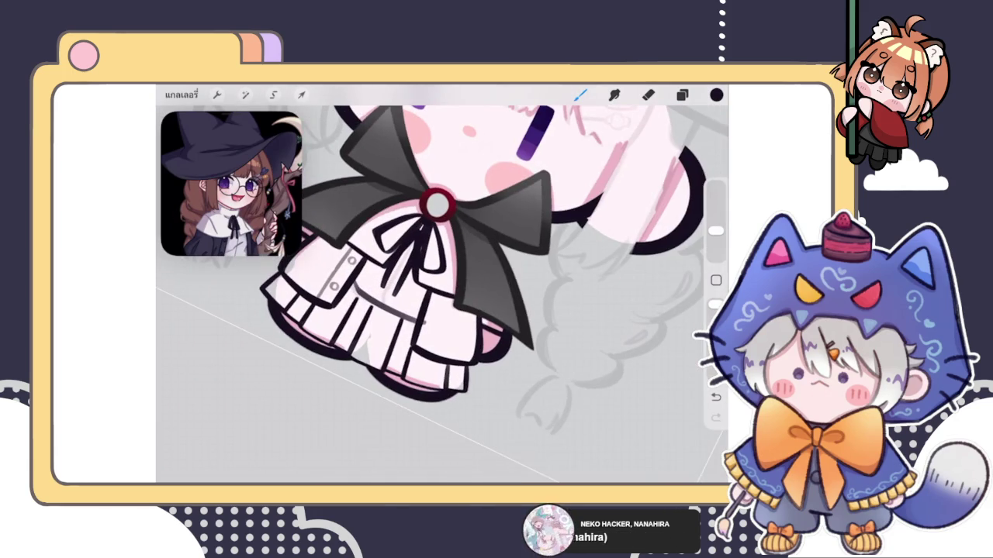
scroll(334, 186, up, 5)
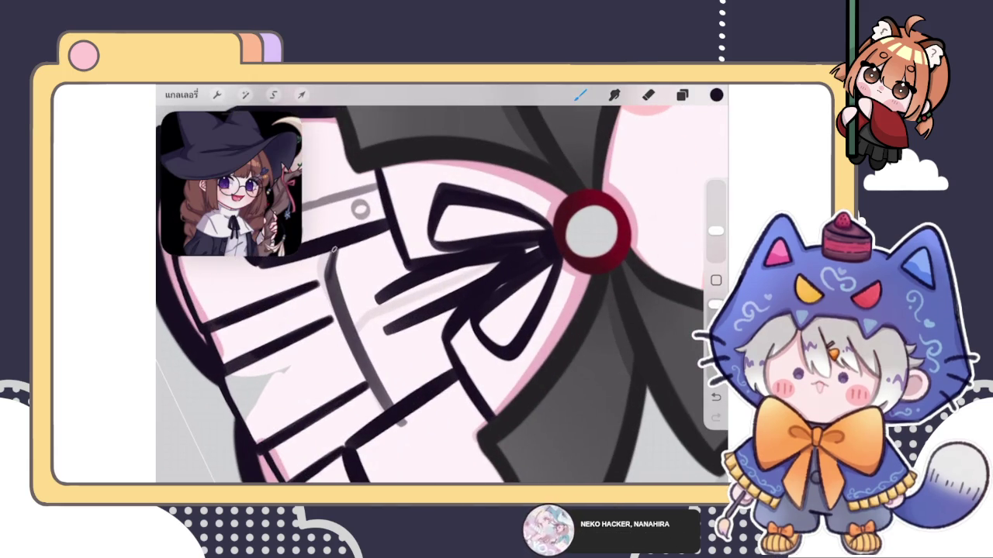
drag(332, 272, 371, 377)
drag(338, 305, 389, 408)
drag(362, 365, 393, 408)
- Duplicate layer 41's waist line and merge the duplicate back down into it
click(649, 94)
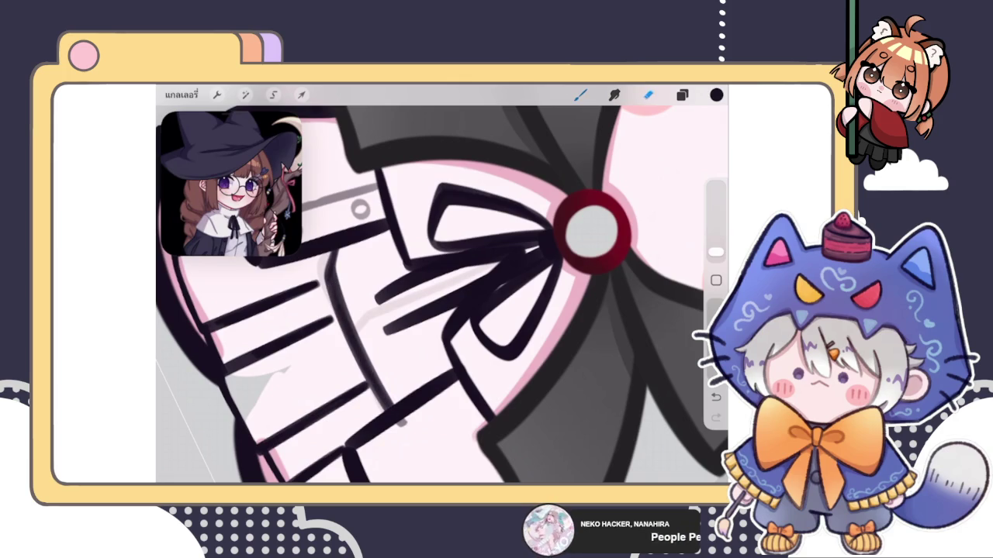
scroll(442, 287, down, 5)
scroll(442, 287, down, 3)
click(682, 94)
drag(660, 304, 574, 303)
click(601, 304)
click(613, 304)
click(442, 387)
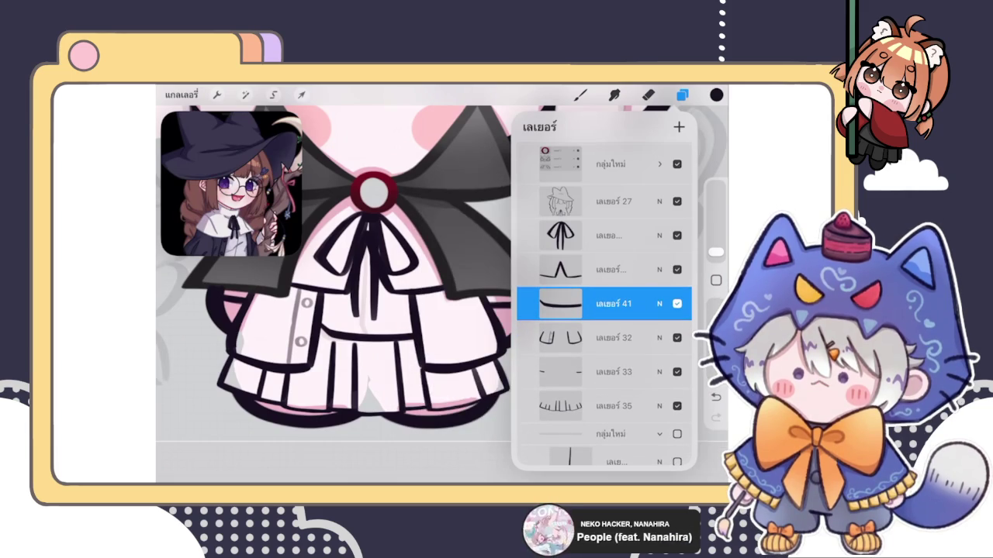
- Transform layer 41's waistband line beneath the blouse into place and commit it
click(301, 95)
scroll(419, 272, up, 3)
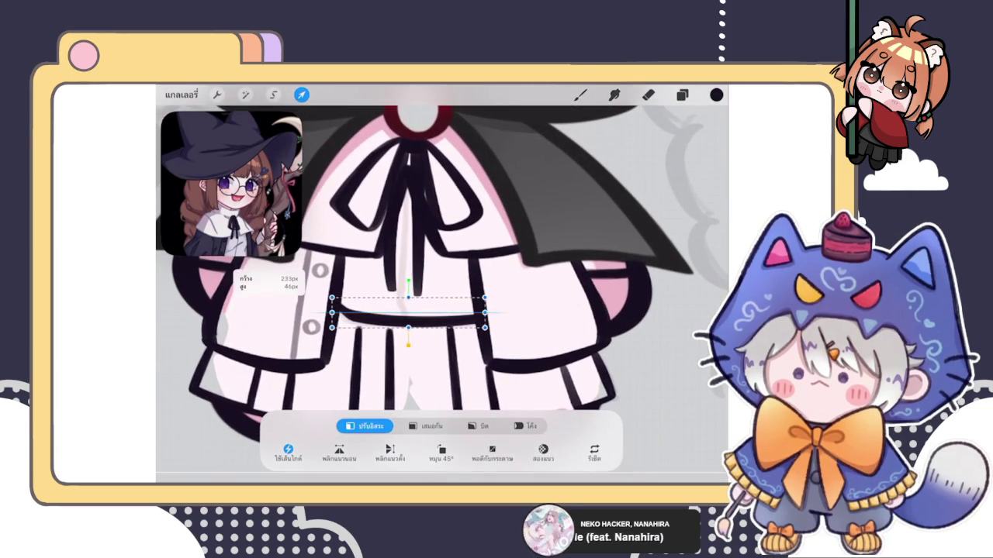
click(580, 94)
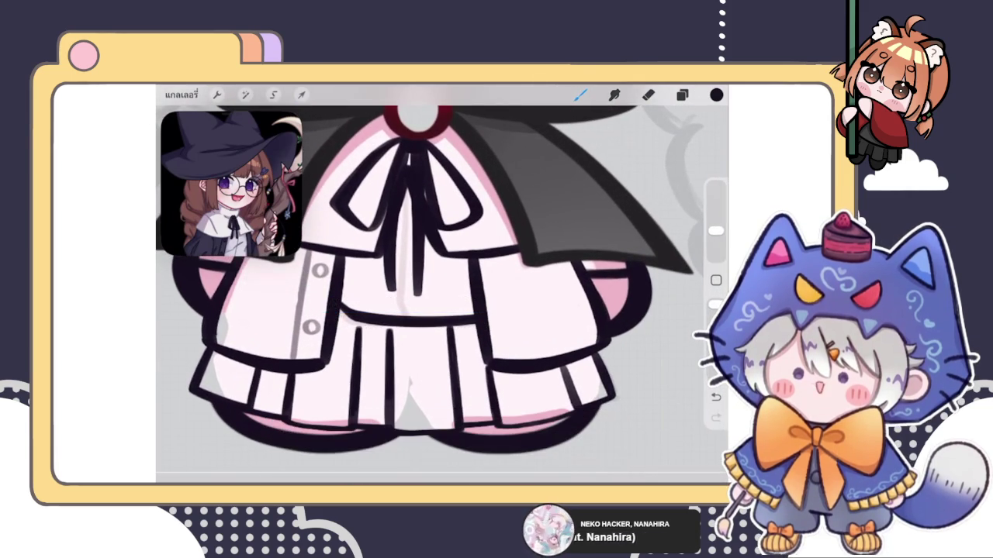
scroll(419, 279, down, 1)
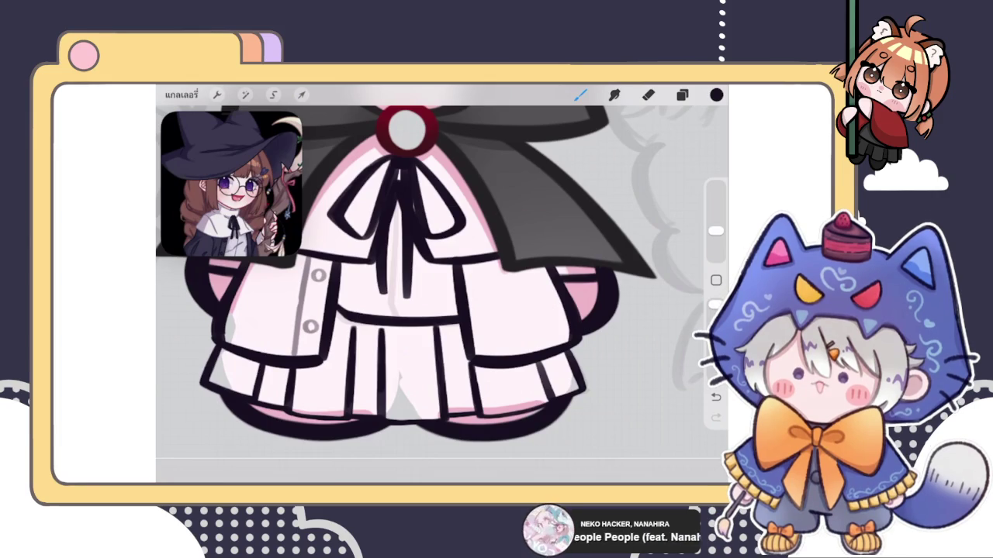
click(682, 94)
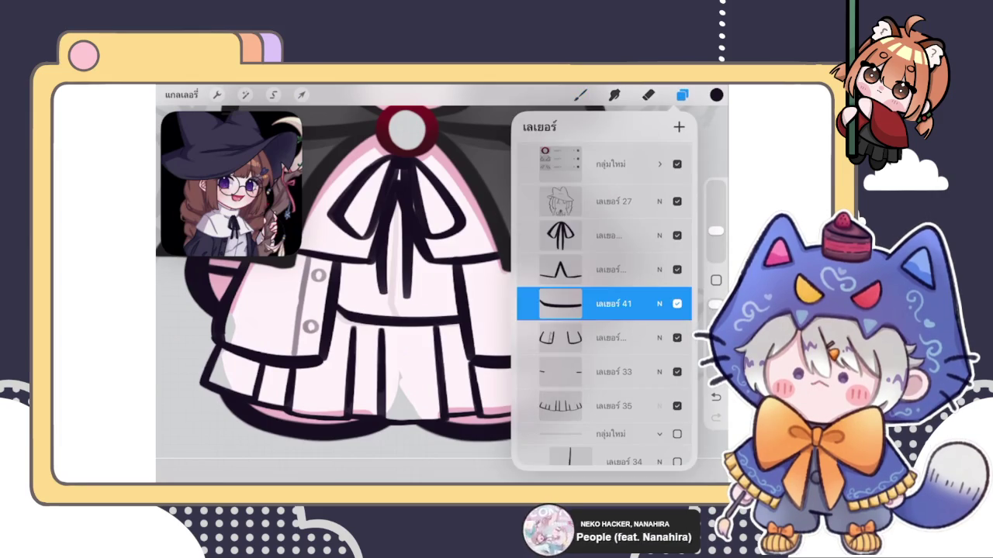
click(681, 94)
scroll(333, 294, up, 2)
click(682, 94)
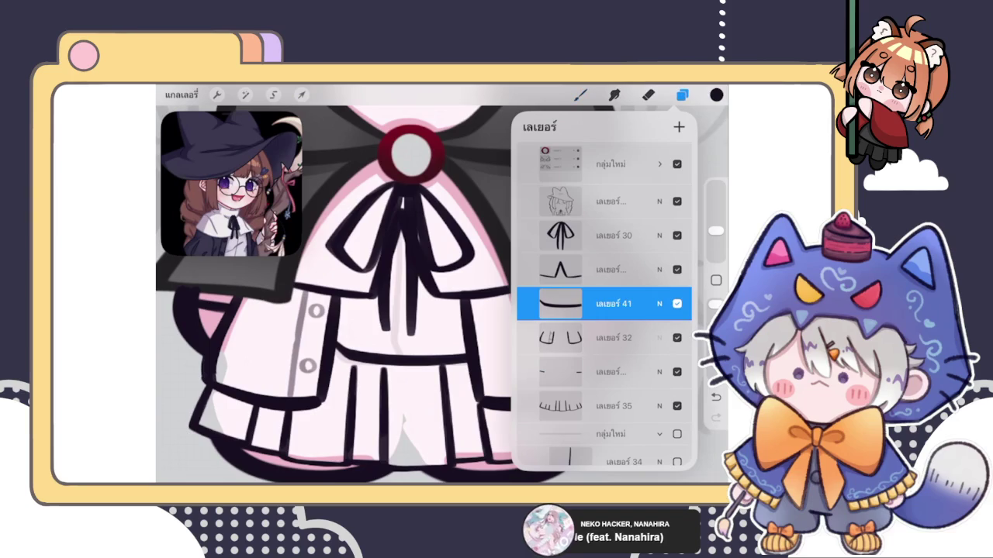
click(580, 94)
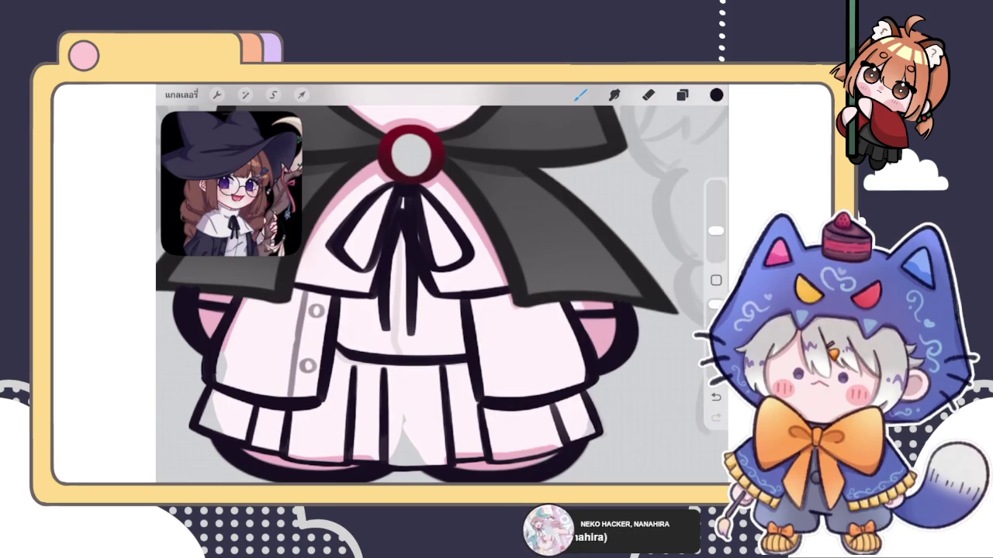
- Undo the ribbon stroke, try a thin vertical line below it, and shrink the brush to 2%
key(ctrl+z)
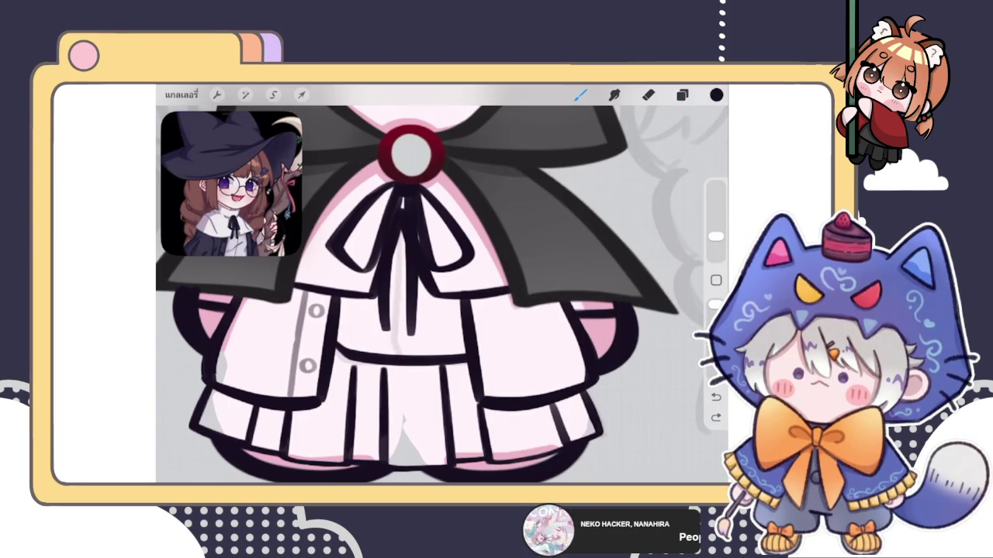
drag(398, 230, 398, 335)
drag(716, 237, 716, 231)
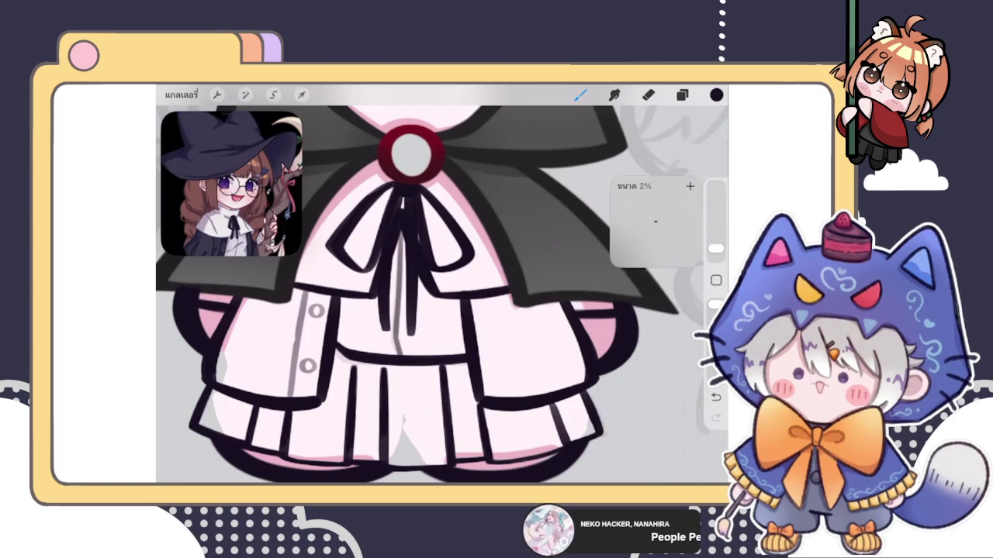
click(682, 95)
click(682, 94)
- Draw trial curved and squiggly strokes beside the skirt, then undo them all
drag(617, 167, 555, 353)
drag(570, 330, 636, 372)
key(ctrl+z)
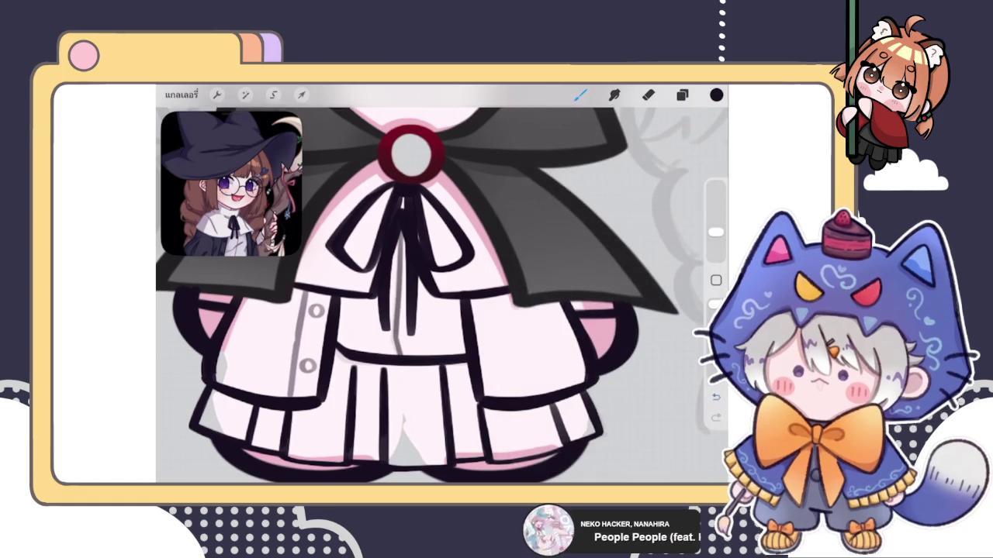
drag(574, 303, 648, 360)
key(ctrl+z)
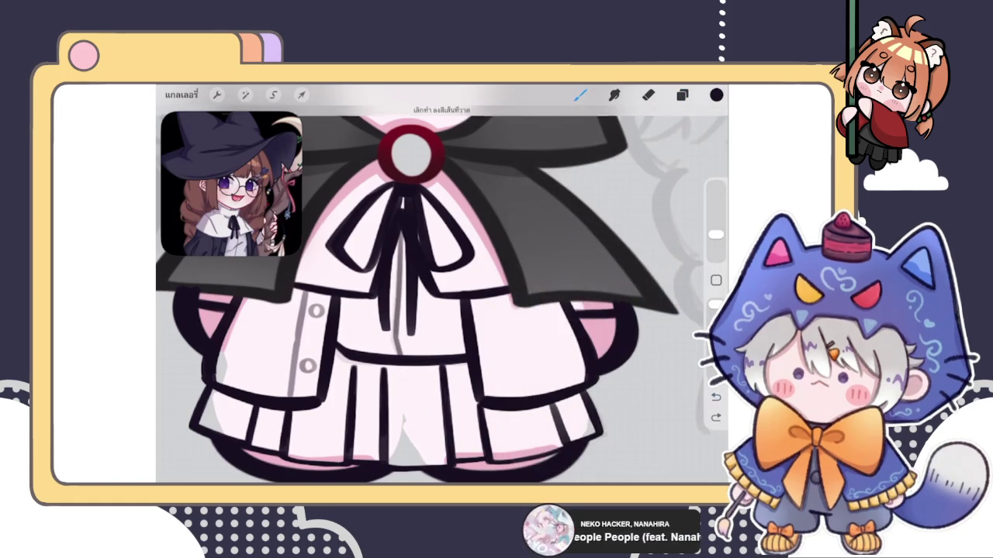
click(681, 94)
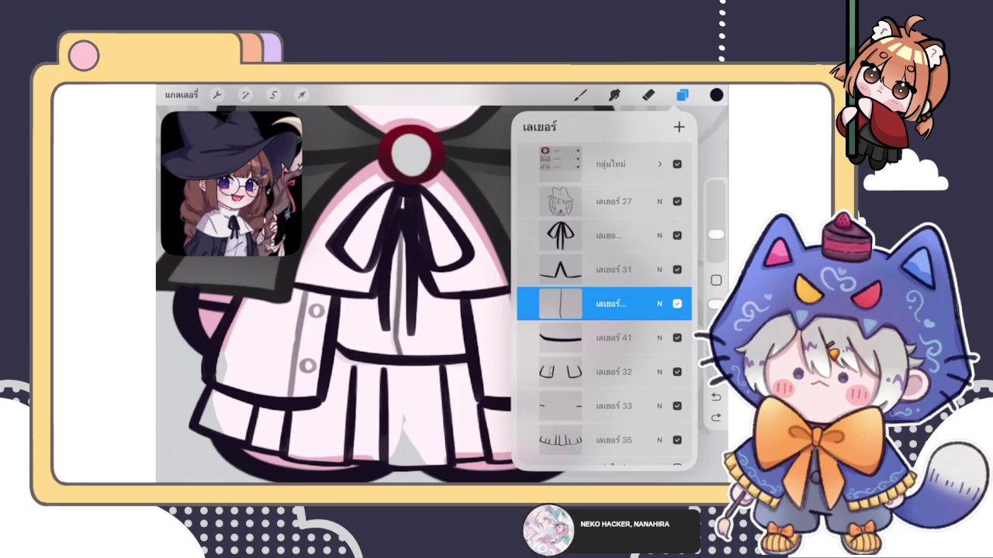
- Duplicate the new placket-line layer so its copy sits beneath it, then switch to the eraser
drag(636, 303, 559, 304)
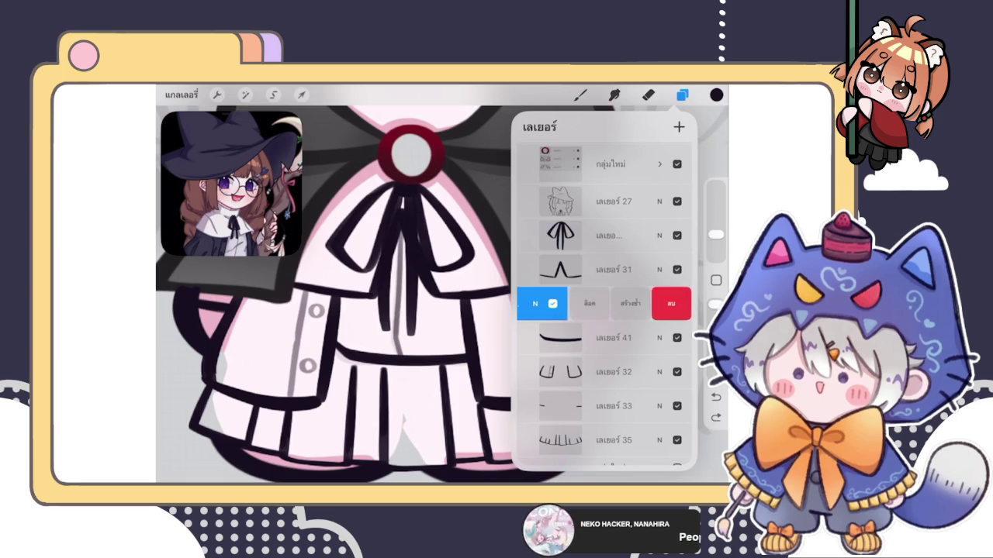
click(574, 303)
drag(636, 303, 543, 303)
click(605, 307)
click(605, 308)
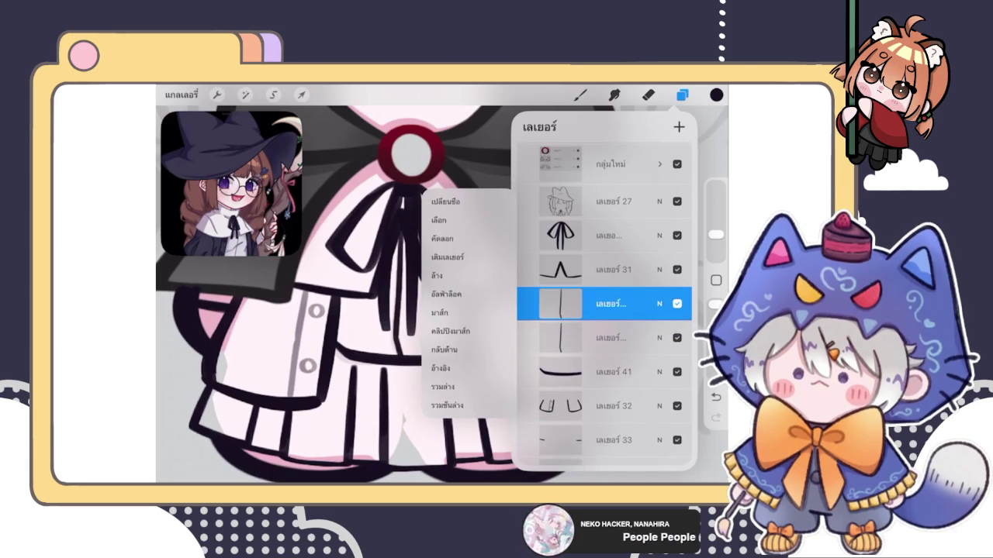
click(605, 307)
click(648, 94)
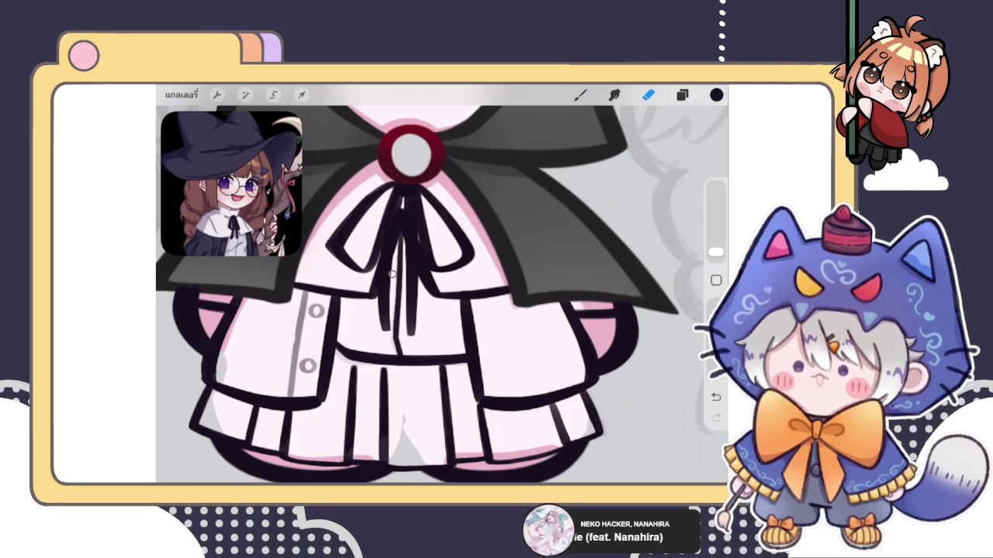
scroll(345, 347, up, 3)
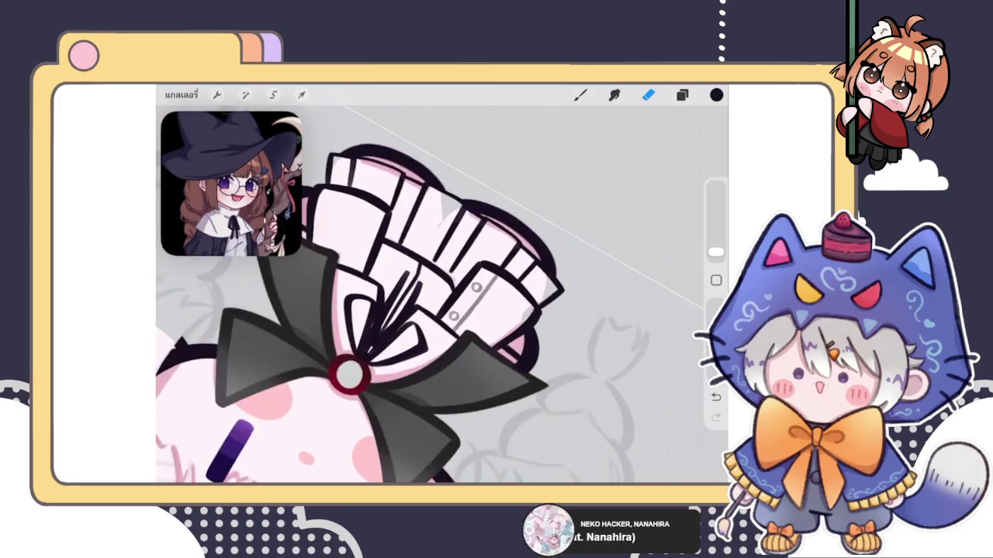
scroll(345, 347, up, 3)
scroll(346, 347, up, 3)
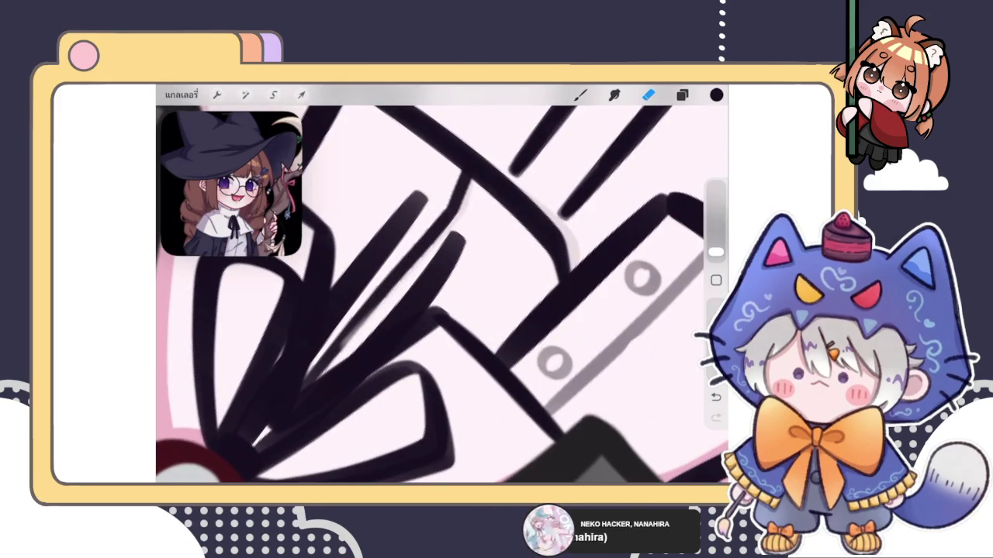
key(ctrl+z)
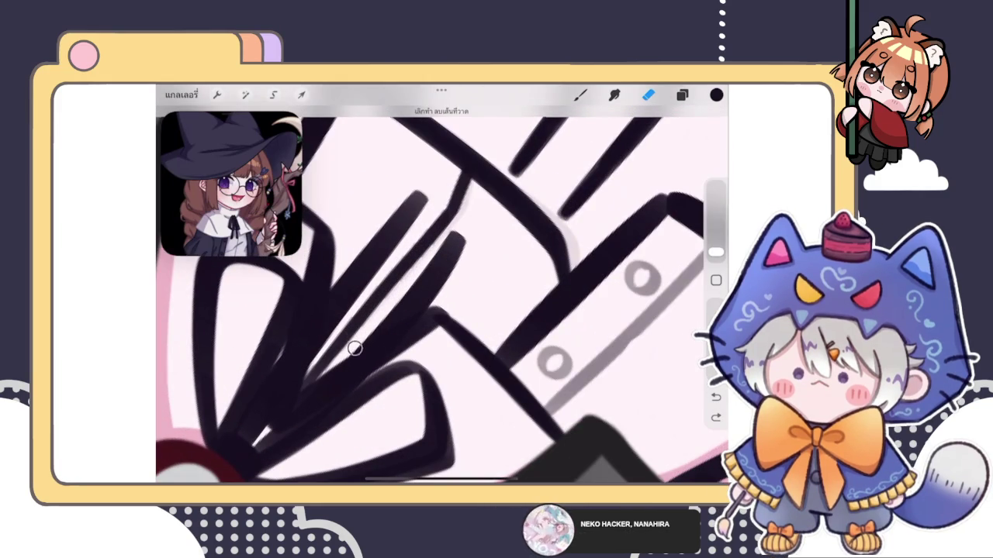
click(449, 240)
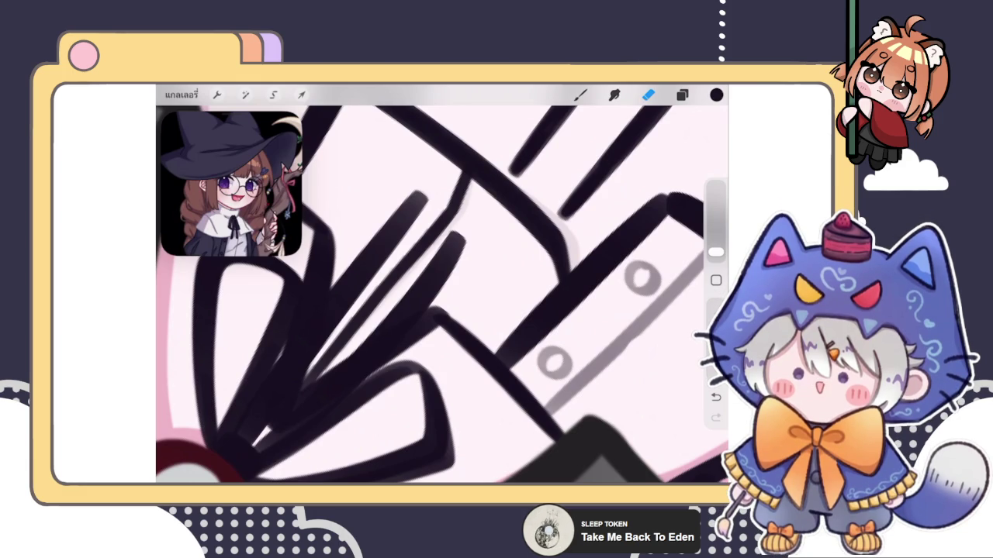
scroll(442, 295, down, 5)
- Switch from the eraser back to the inking brush
scroll(442, 295, down, 3)
key(b)
scroll(442, 295, down, 3)
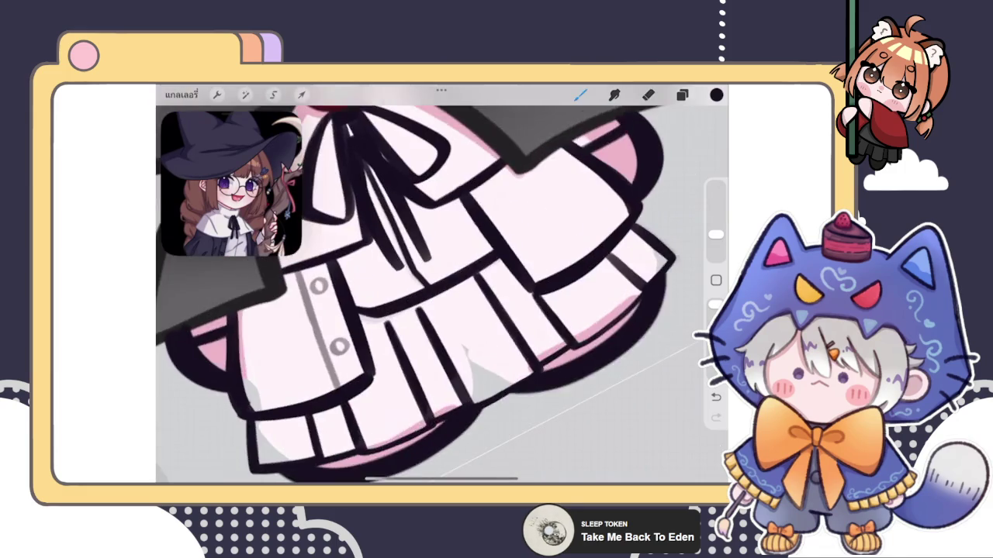
scroll(387, 256, up, 3)
scroll(388, 256, up, 3)
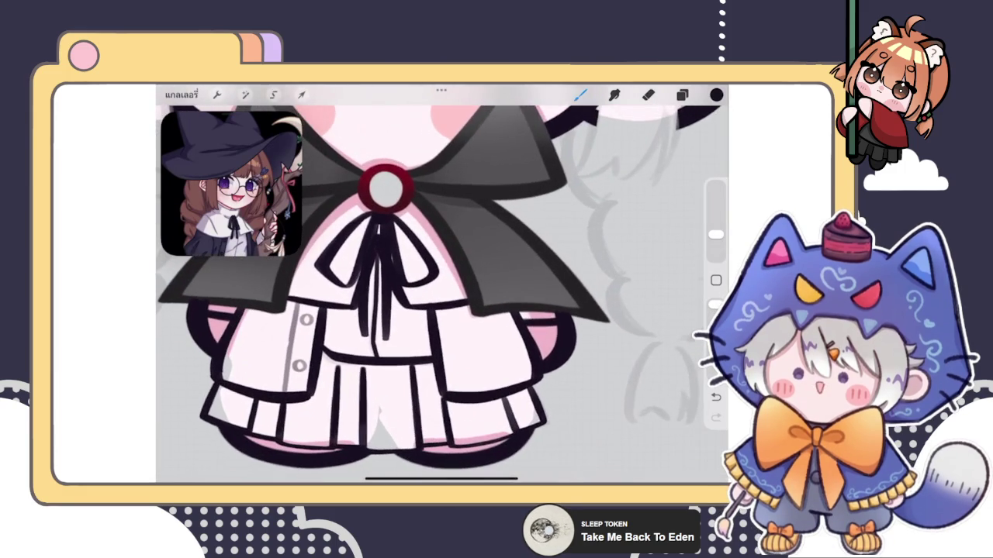
- Make layer 30, holding the ribbon line art, the active drawing layer
key(l)
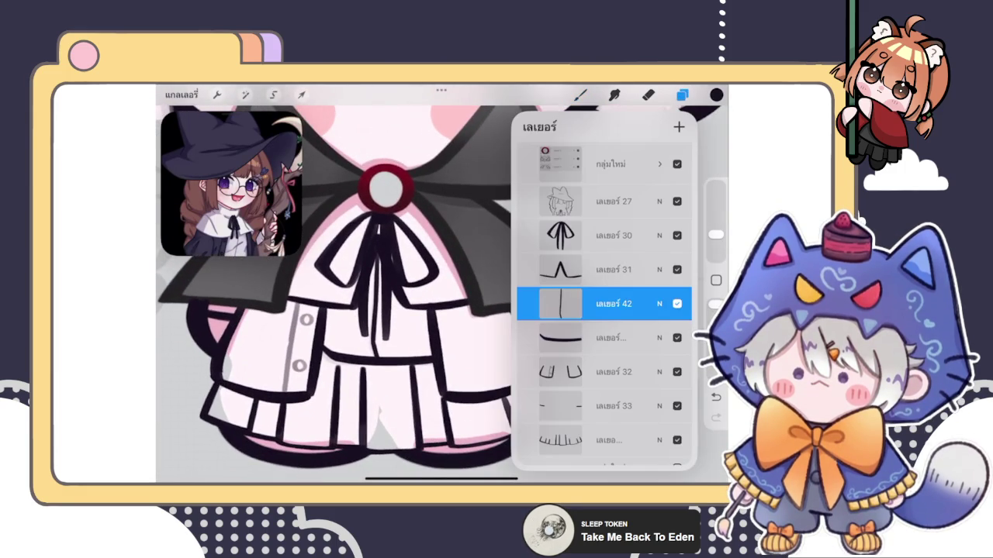
scroll(333, 271, down, 2)
scroll(333, 271, down, 3)
scroll(333, 295, up, 3)
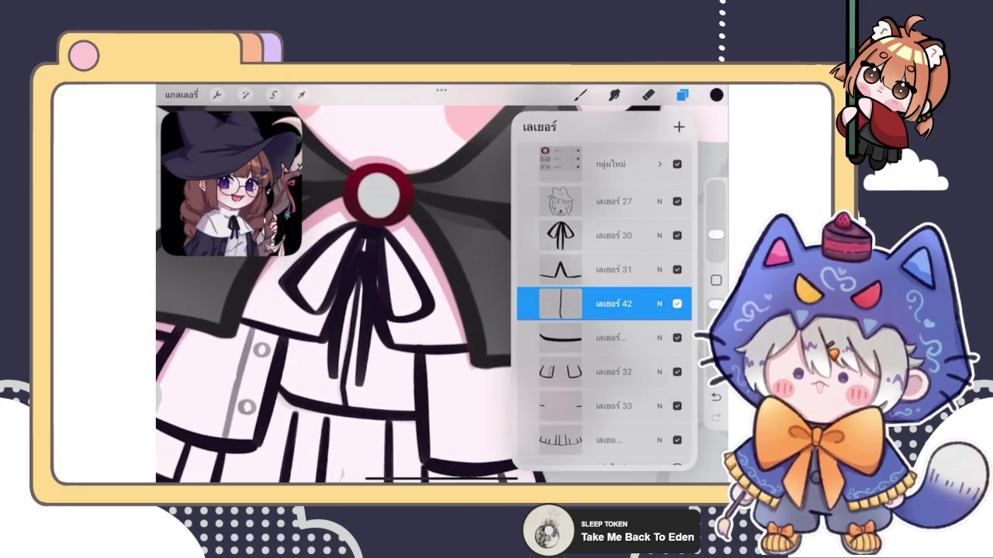
scroll(334, 295, up, 3)
click(605, 235)
click(580, 95)
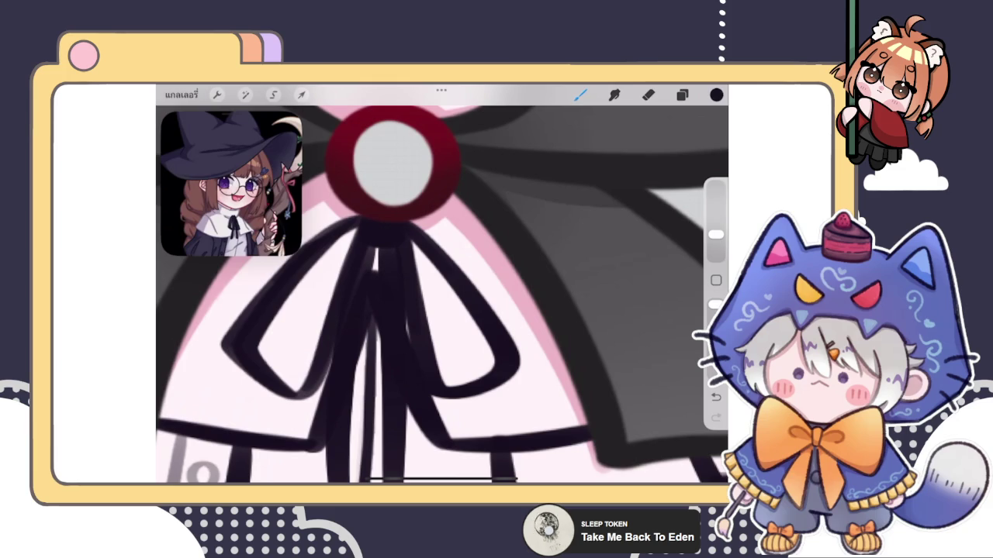
- Zoom in on the blouse buttons
scroll(396, 233, down, 3)
scroll(396, 232, down, 2)
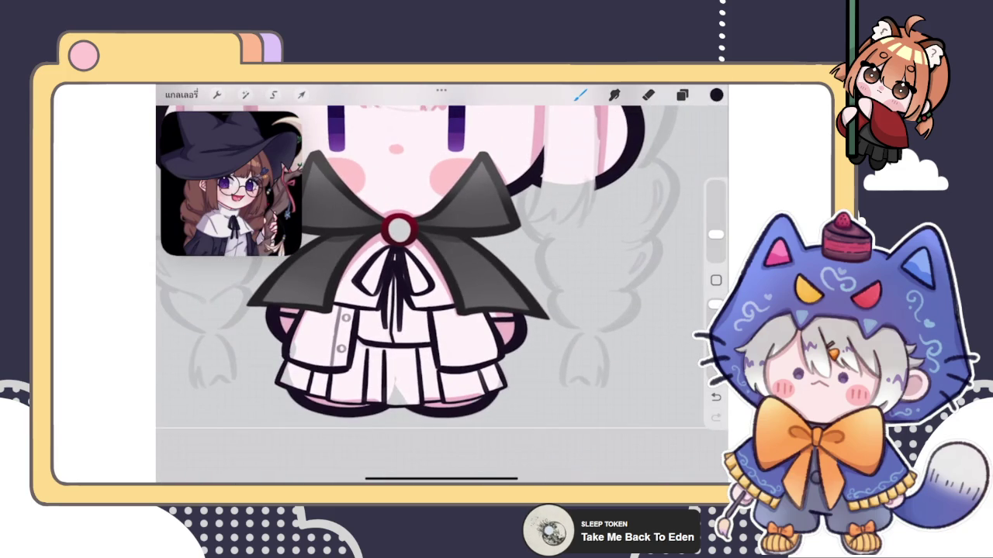
scroll(396, 256, down, 2)
scroll(404, 326, up, 5)
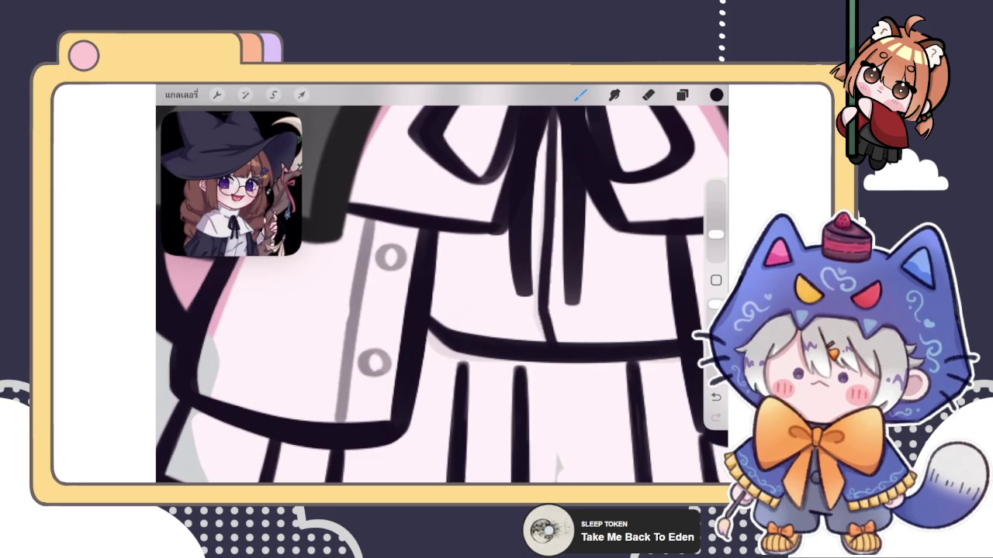
- Frame the blouse and confirm the current inking brush in the brush library
scroll(442, 295, down, 5)
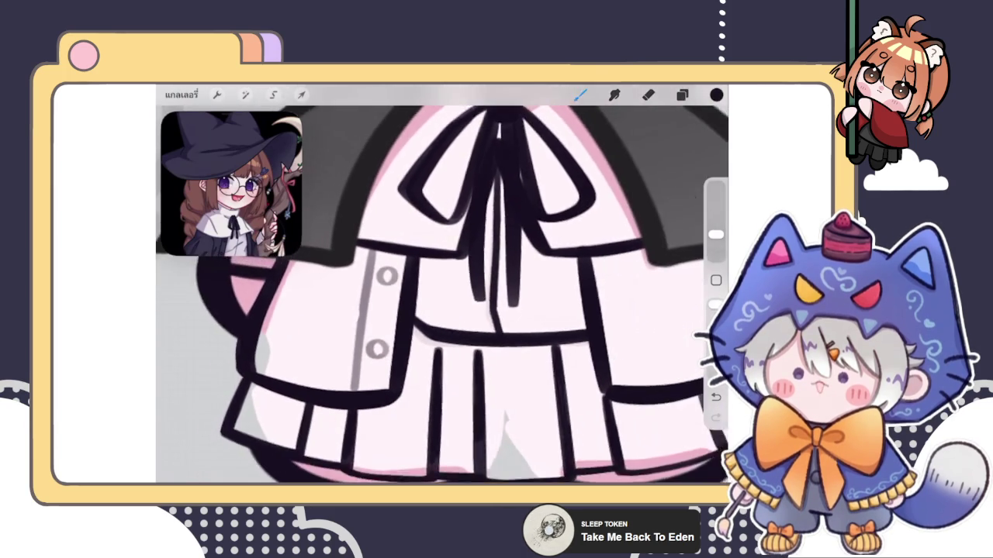
scroll(442, 294, up, 5)
scroll(442, 295, down, 3)
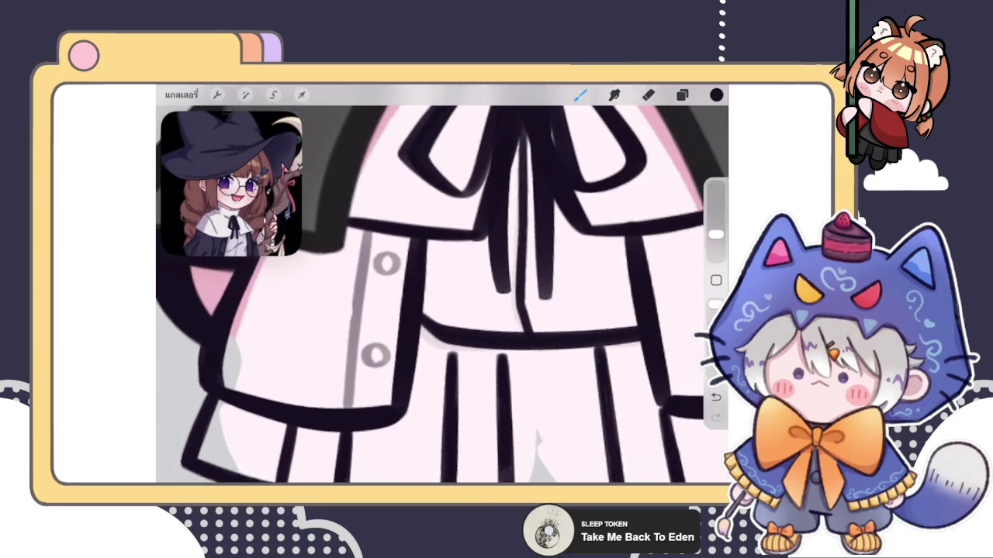
scroll(442, 295, up, 3)
click(581, 94)
click(581, 94)
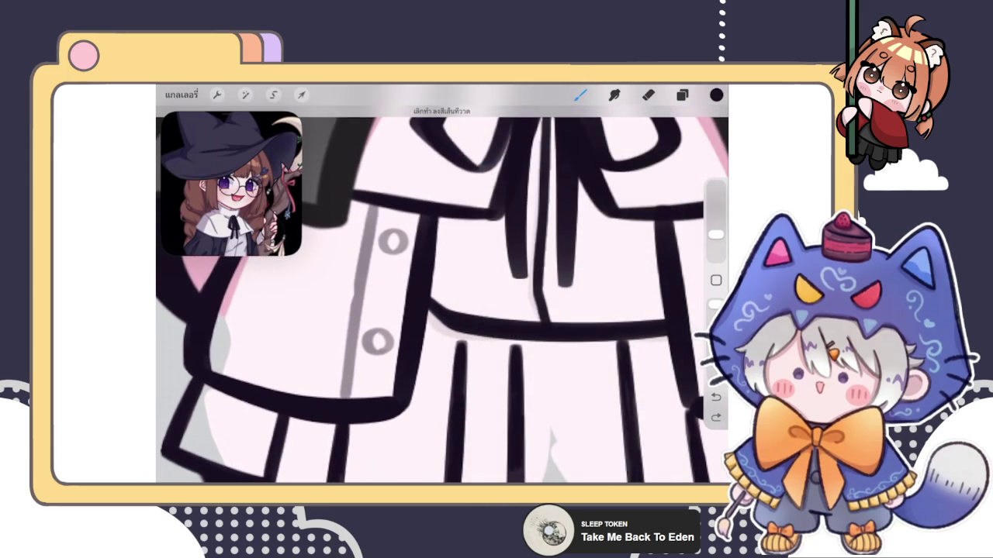
- Redraw the left placket as a straight, darker QuickShape line, adjusting its endpoints
drag(358, 246, 347, 349)
key(ctrl+z)
drag(372, 207, 343, 370)
drag(369, 227, 344, 386)
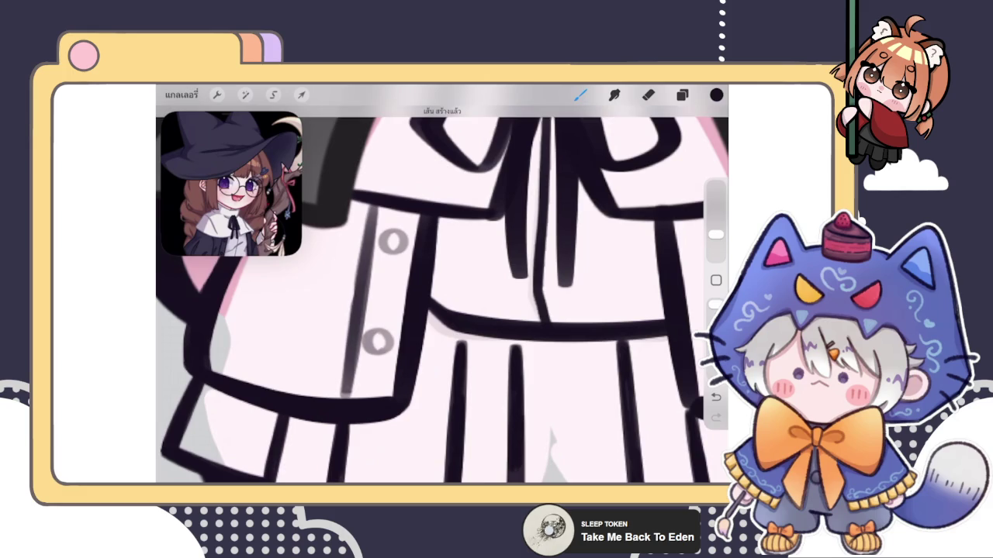
key(ctrl+z)
drag(372, 206, 339, 378)
drag(370, 212, 346, 395)
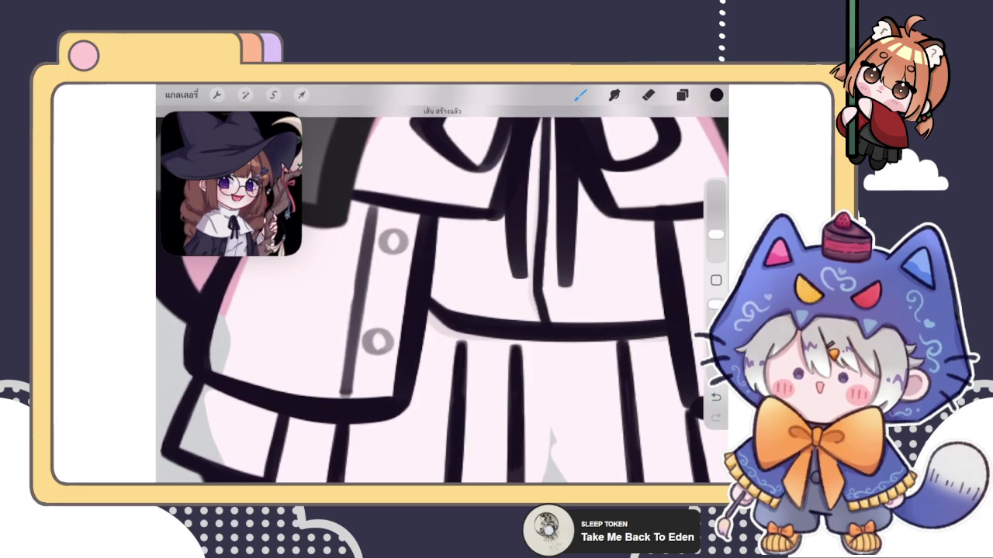
click(448, 113)
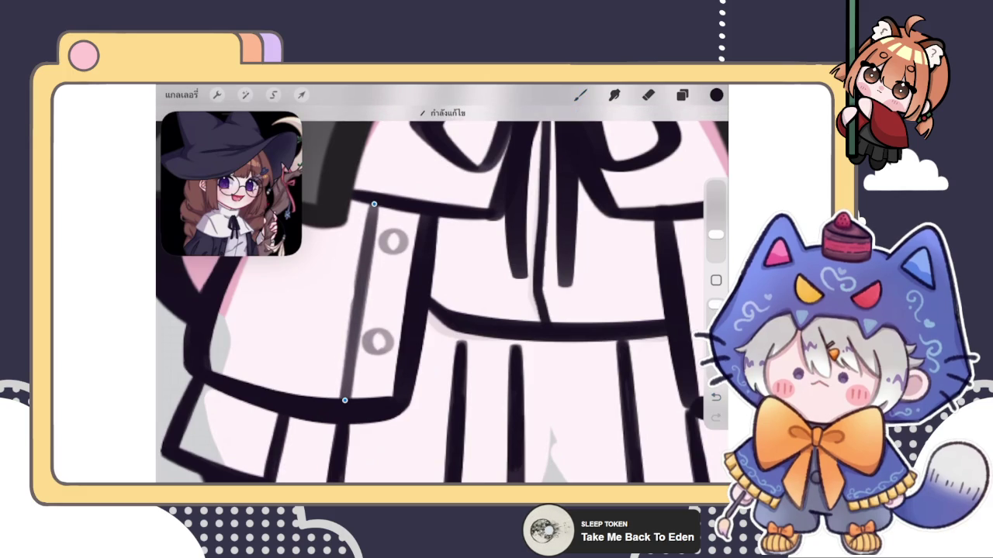
click(580, 94)
- Test-erase part of the placket line, undo it, and add a short dark placket stroke
click(648, 94)
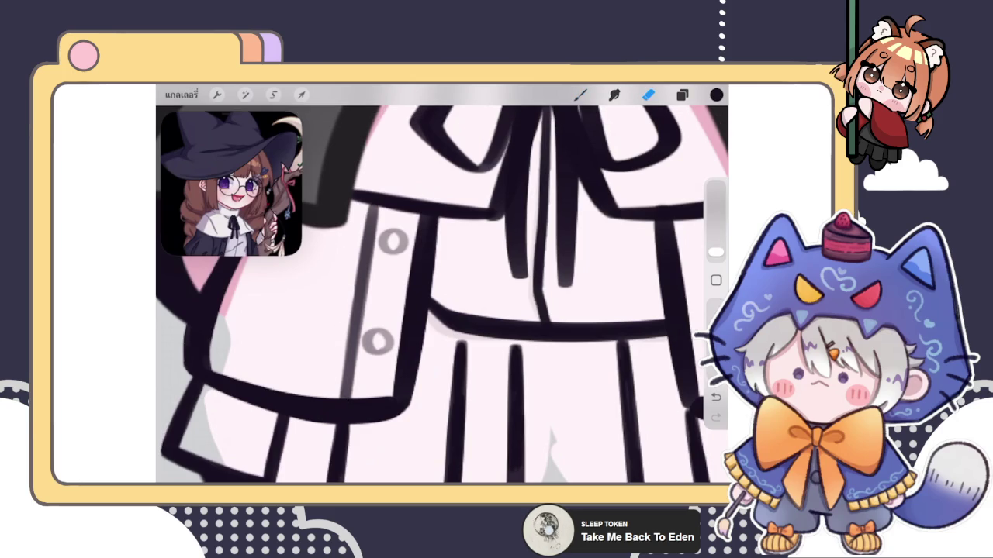
drag(371, 257, 368, 301)
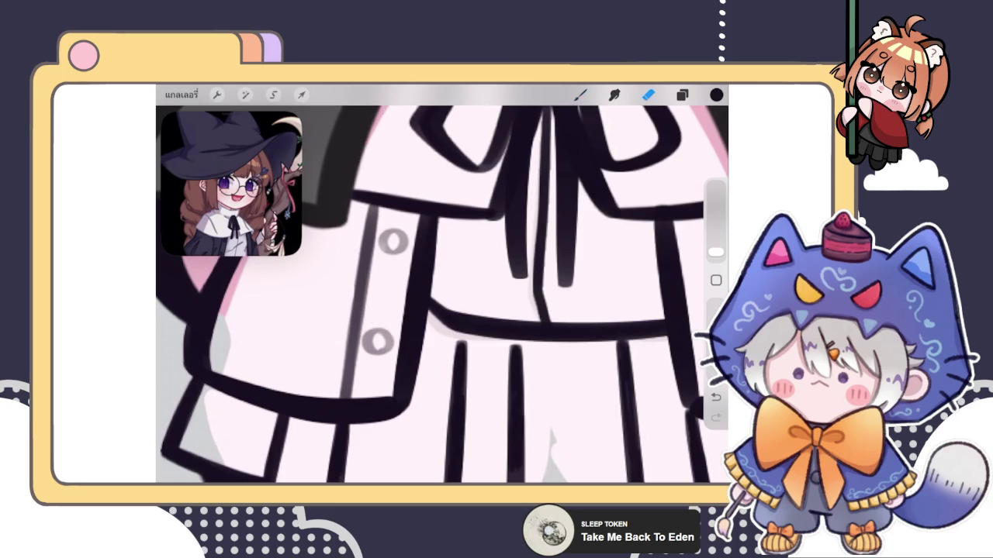
key(ctrl+z)
click(580, 94)
drag(355, 287, 354, 315)
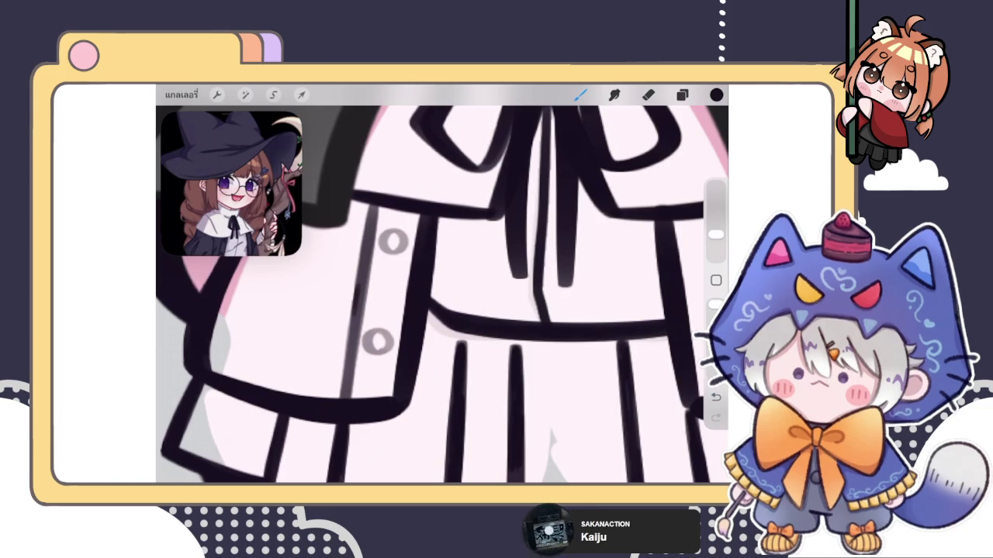
- Try a thin line down the coat's left edge, then undo it
click(682, 95)
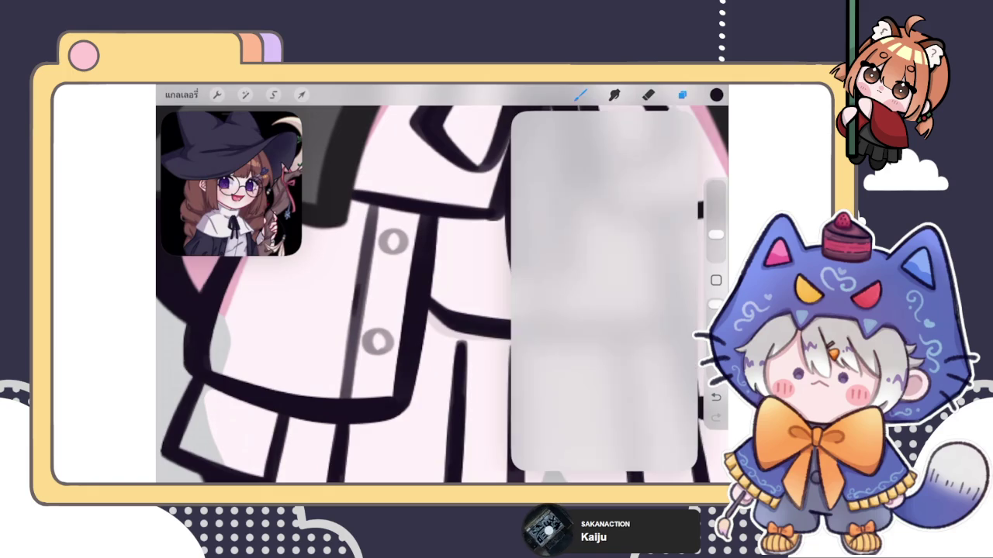
click(682, 95)
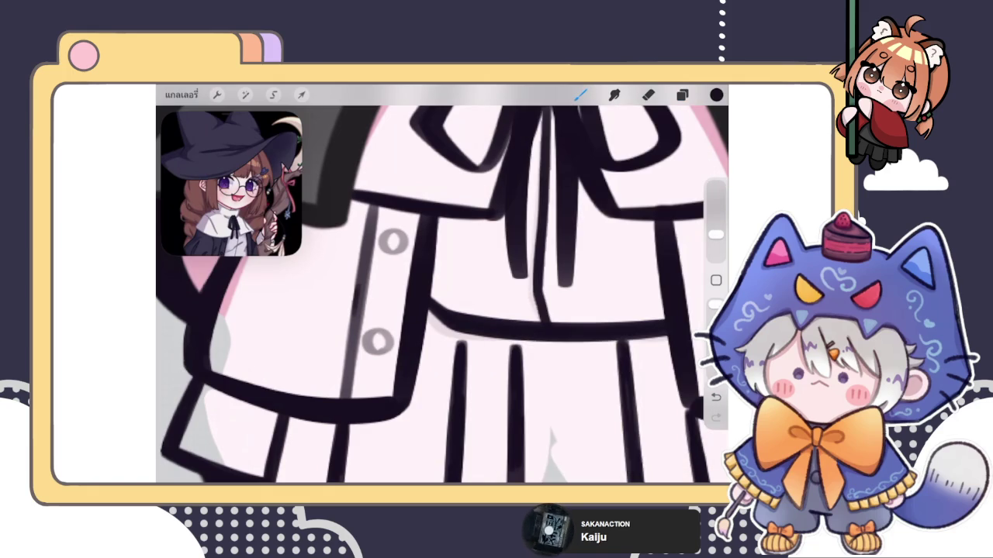
drag(371, 205, 339, 394)
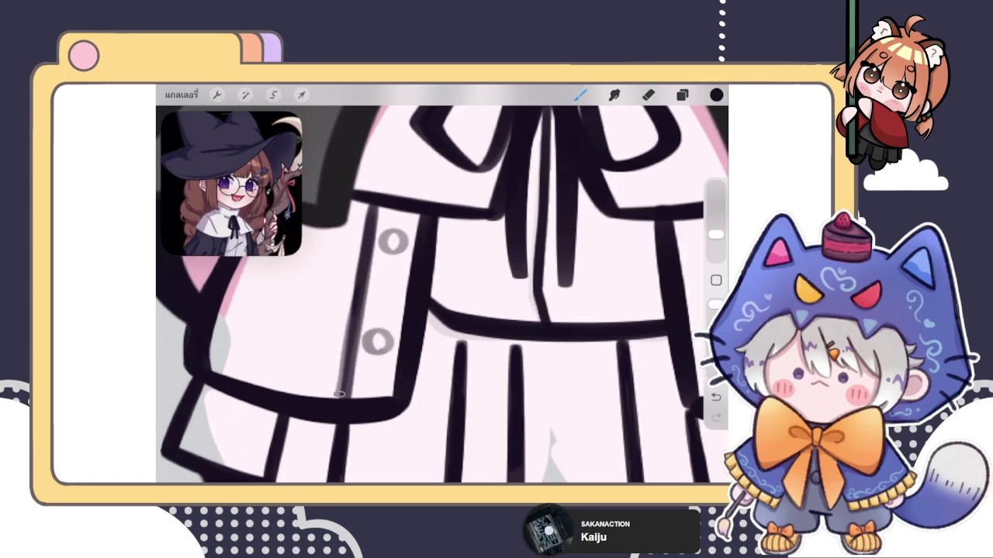
key(ctrl+z)
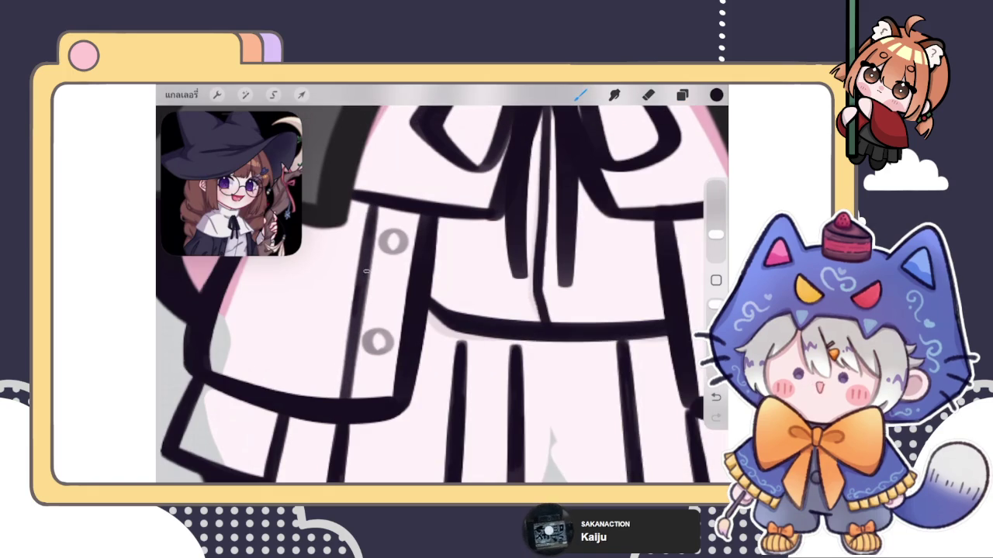
- Erase both shirt buttons to faint traces, then return to the brush for the upper button
key(e)
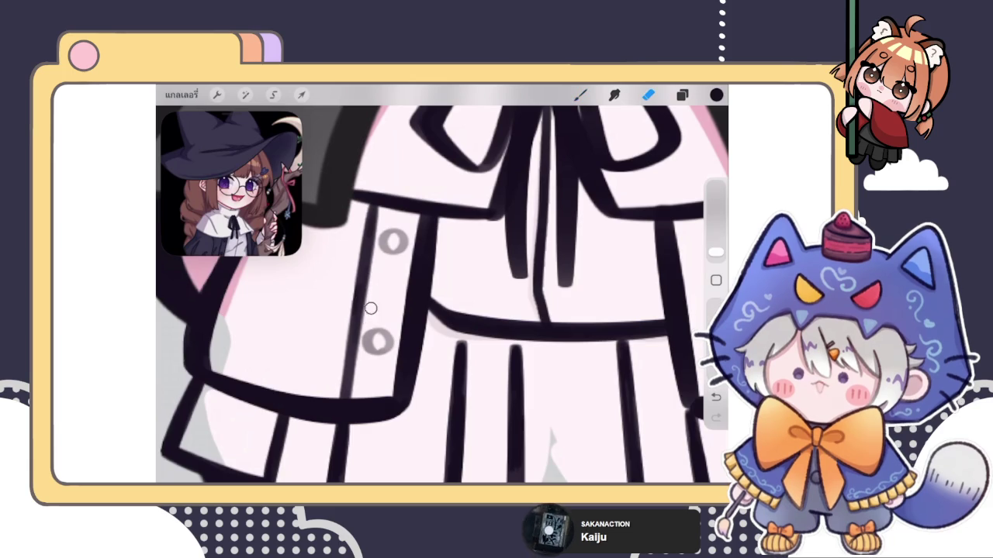
scroll(442, 283, down, 5)
scroll(443, 295, up, 5)
key(b)
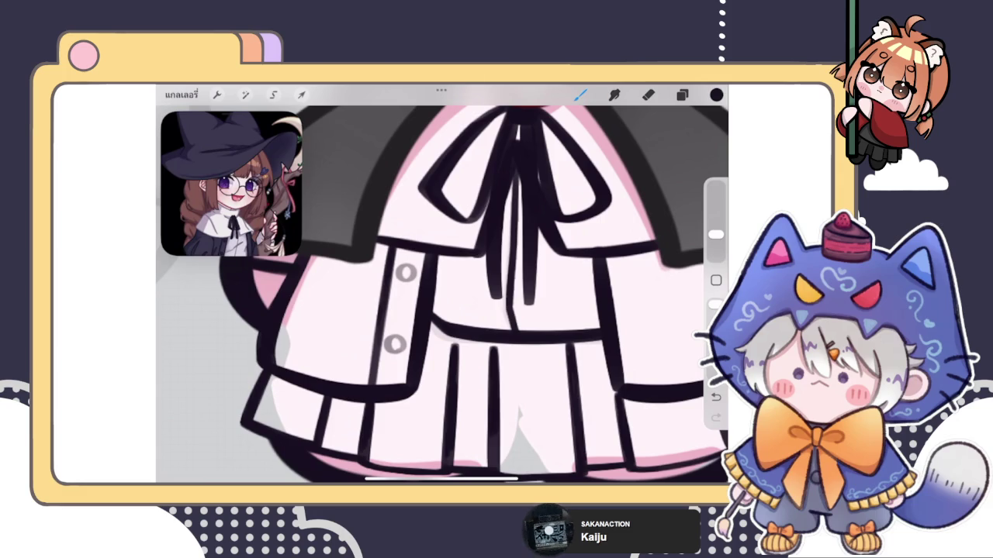
scroll(442, 295, up, 5)
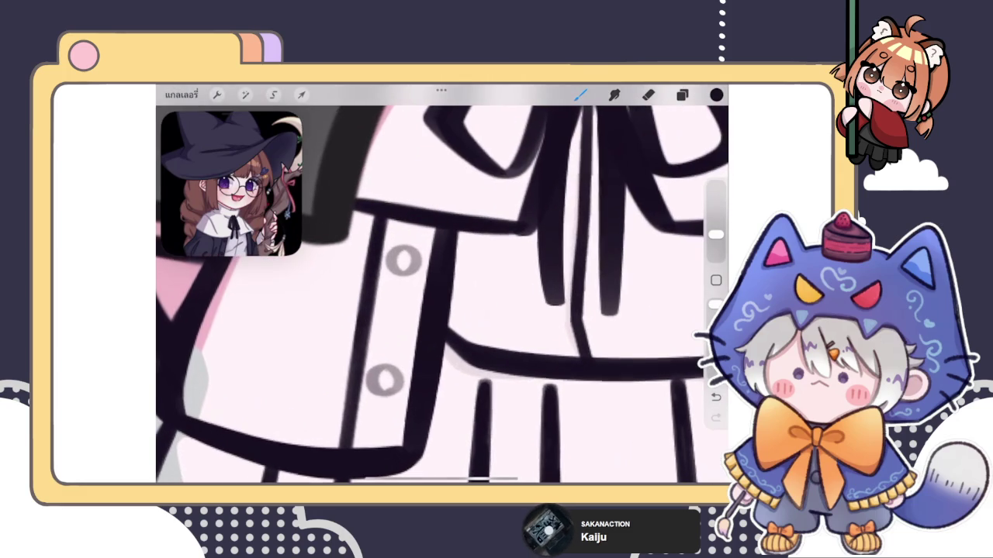
key(e)
mouse_move(388, 392)
mouse_down()
mouse_move(368, 381)
mouse_move(381, 403)
mouse_move(403, 394)
mouse_move(393, 383)
mouse_move(410, 214)
mouse_move(401, 191)
mouse_move(412, 239)
mouse_move(427, 208)
mouse_move(383, 252)
mouse_move(415, 229)
mouse_move(435, 283)
mouse_move(413, 281)
mouse_up()
key(b)
scroll(443, 283, up, 2)
key(ctrl+z)
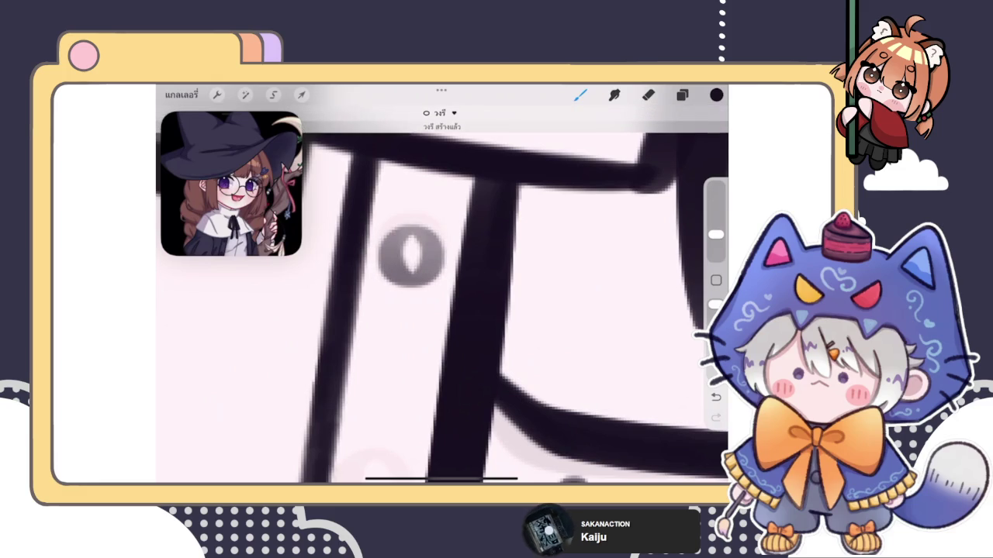
- Set QuickShape to Circle and redraw the upper button as a smaller circle with a thinner brush
click(439, 112)
click(476, 136)
click(410, 136)
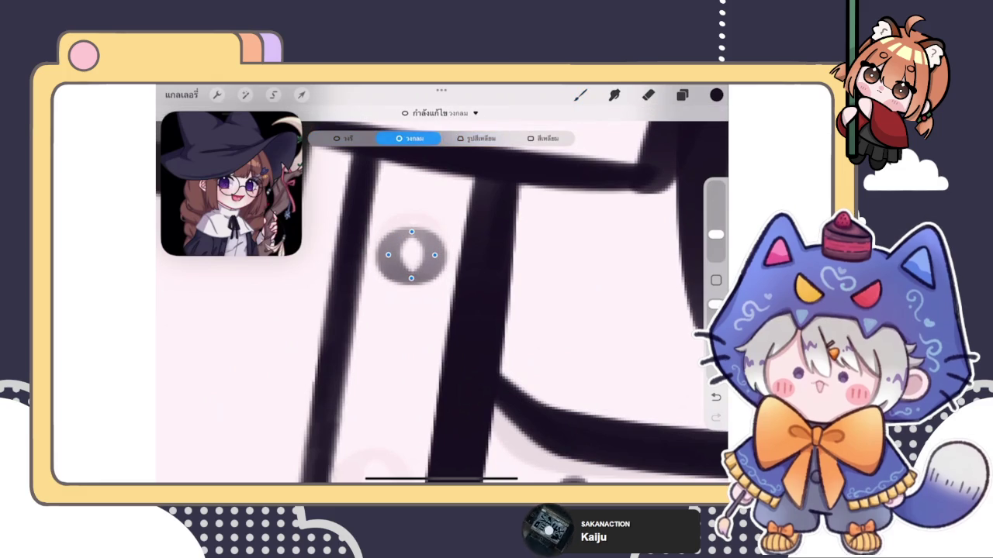
drag(716, 235, 715, 252)
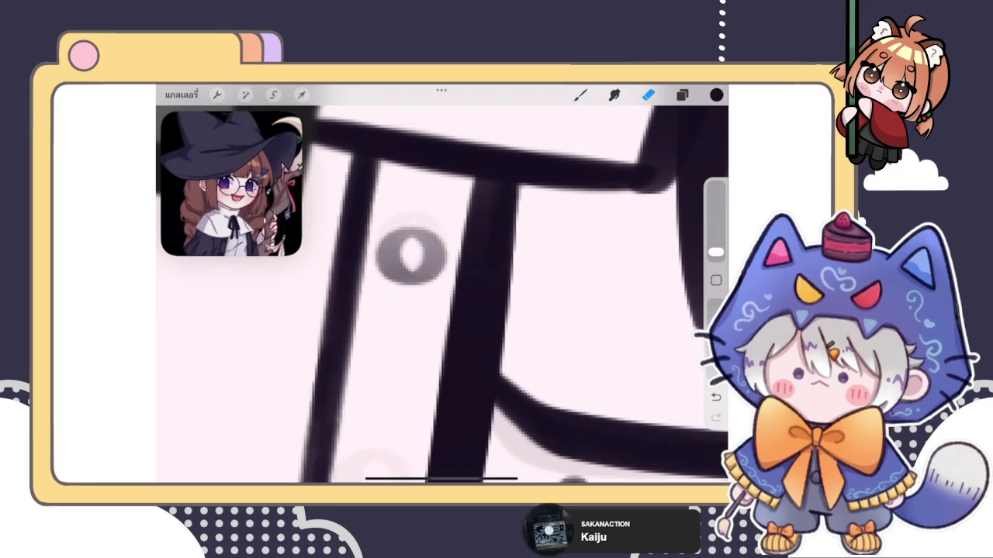
drag(411, 244, 410, 246)
- Lasso the button, Copy & Paste it to a new layer, and merge that layer down
scroll(442, 287, down, 3)
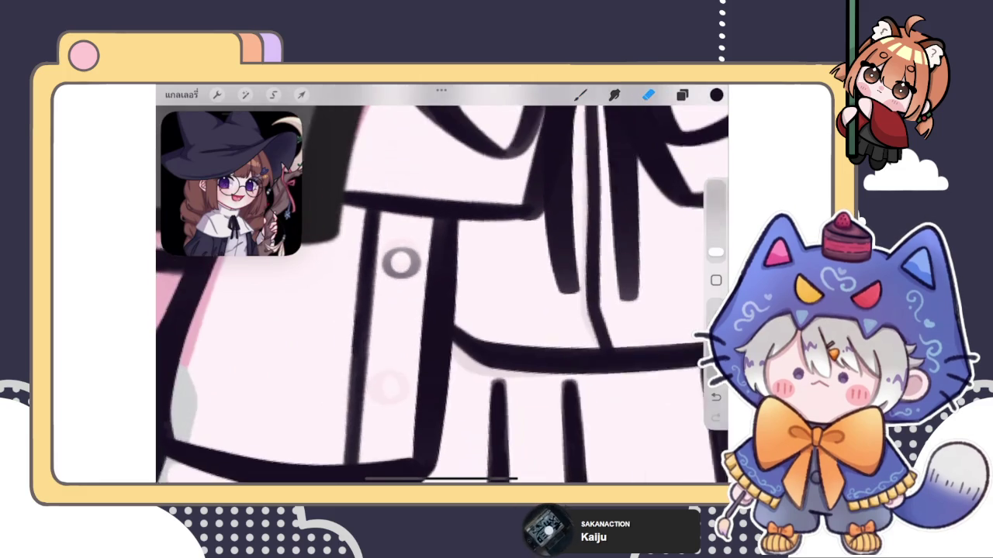
scroll(403, 263, up, 3)
click(273, 94)
drag(382, 221, 373, 226)
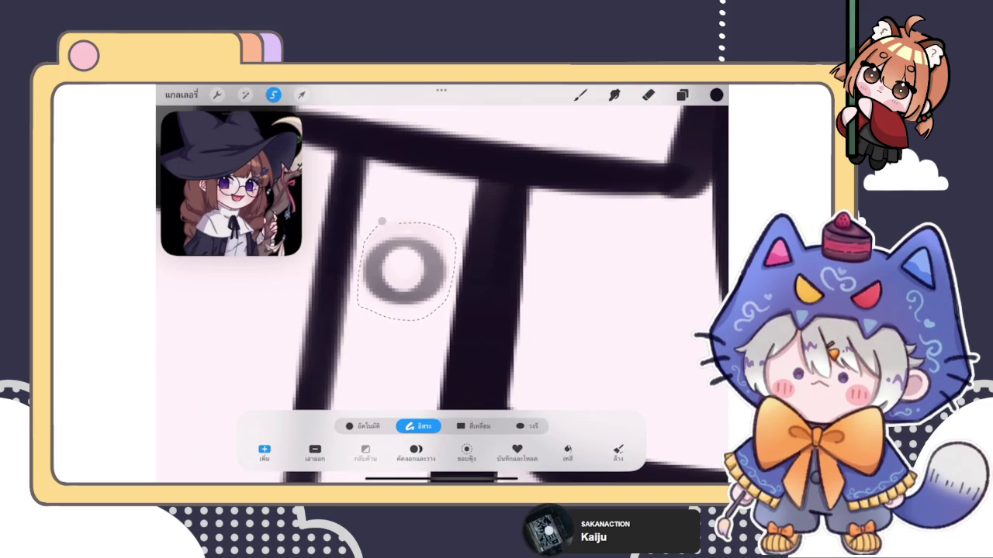
click(416, 452)
click(682, 94)
click(560, 303)
click(458, 383)
- Lasso and Copy & Paste the button again, then erase stray marks on the layer below
click(273, 94)
mouse_move(383, 226)
mouse_down()
mouse_move(369, 240)
mouse_move(388, 222)
mouse_up()
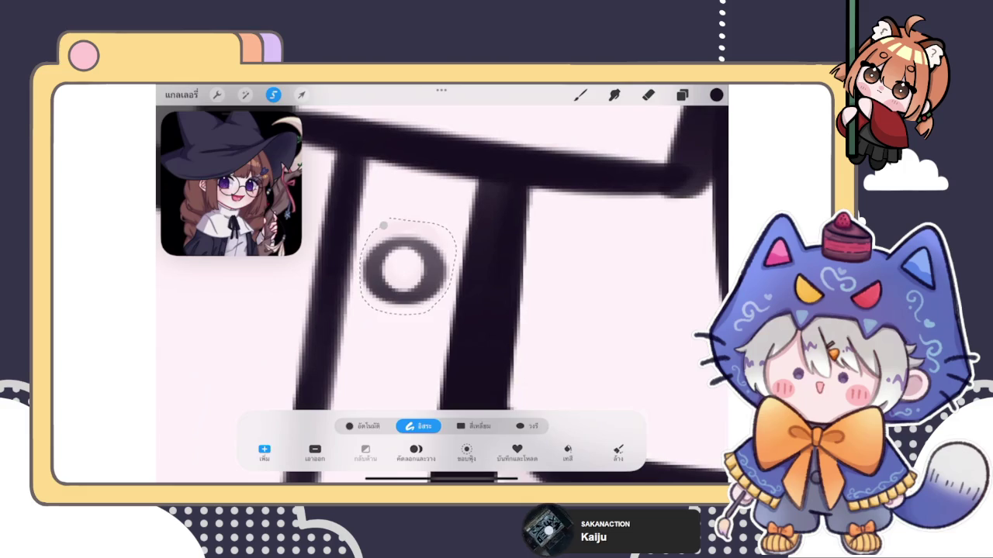
click(416, 453)
click(682, 94)
click(605, 338)
click(648, 94)
click(401, 228)
mouse_move(372, 284)
mouse_down()
mouse_move(415, 230)
mouse_move(435, 271)
mouse_up()
scroll(442, 295, down, 5)
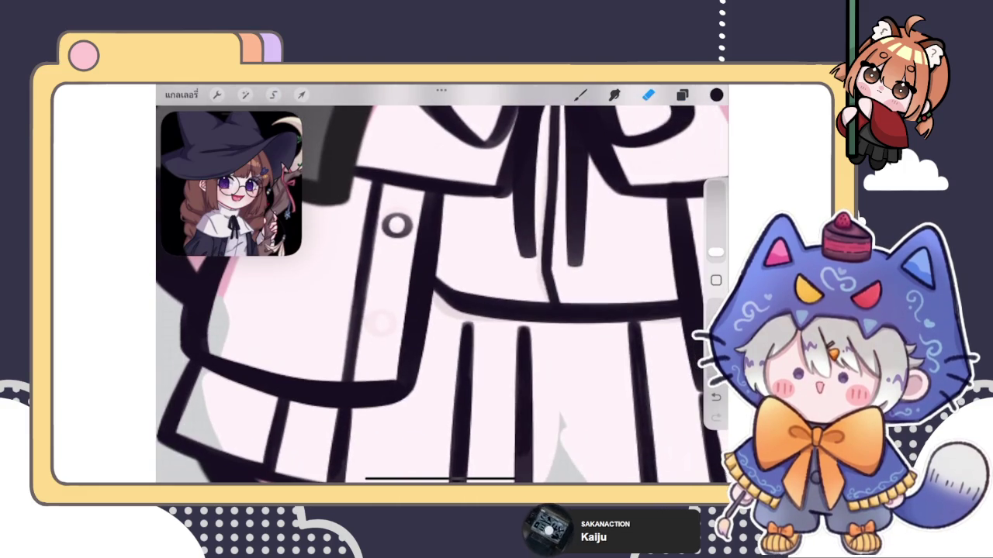
- Select the upper button copy layer, review its blend and layer options, and activate Transform
click(682, 94)
click(605, 269)
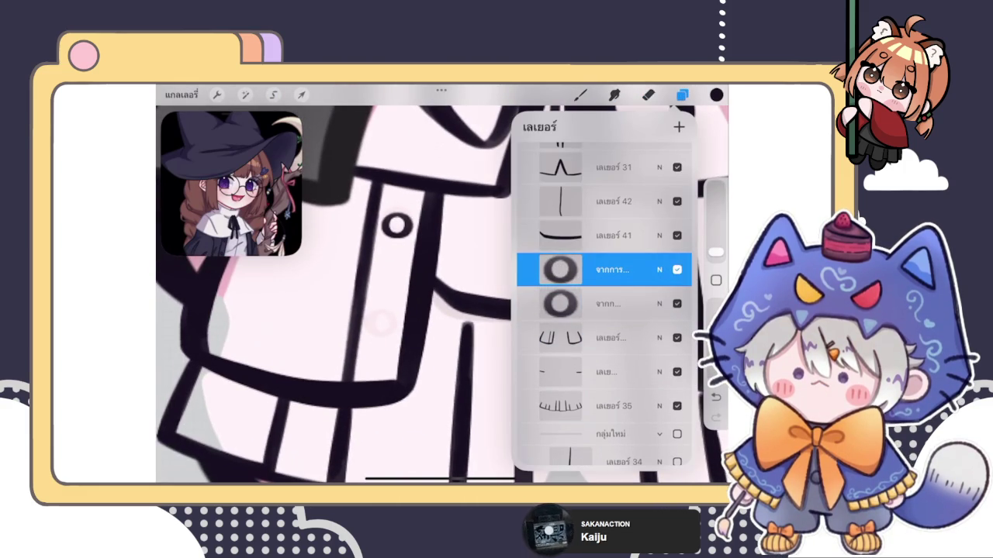
click(659, 248)
click(659, 228)
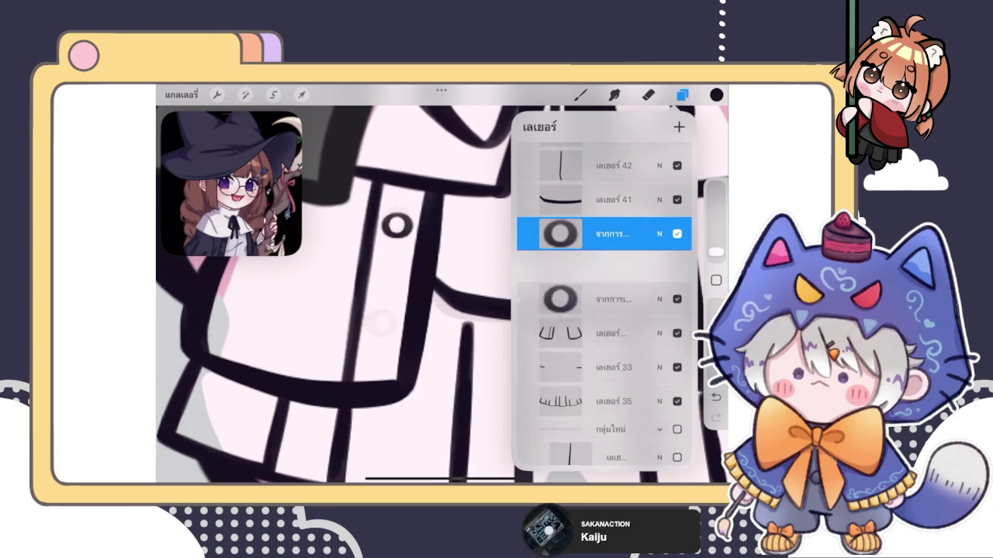
click(560, 234)
click(302, 93)
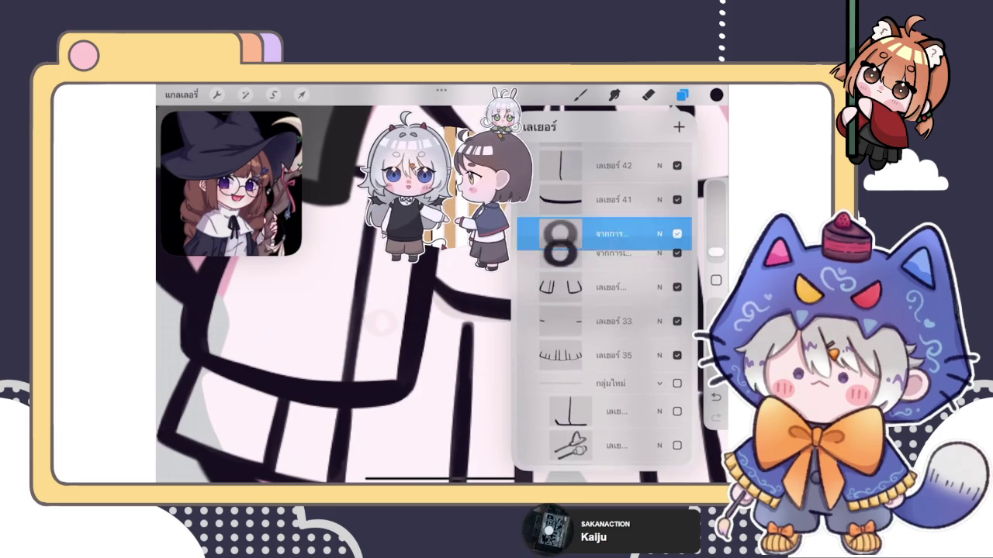
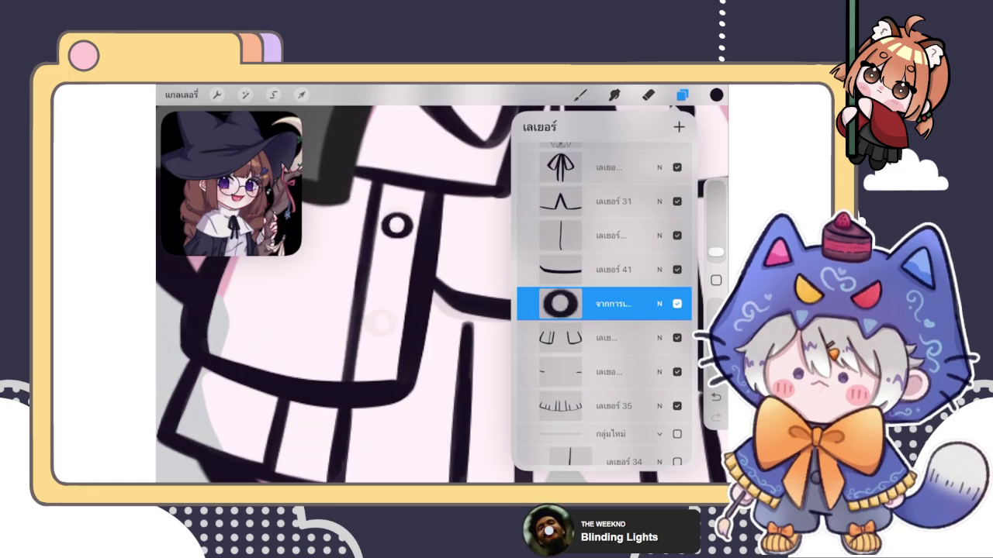
- Undo the merge and move the button circle down below the first button
key(ctrl+z)
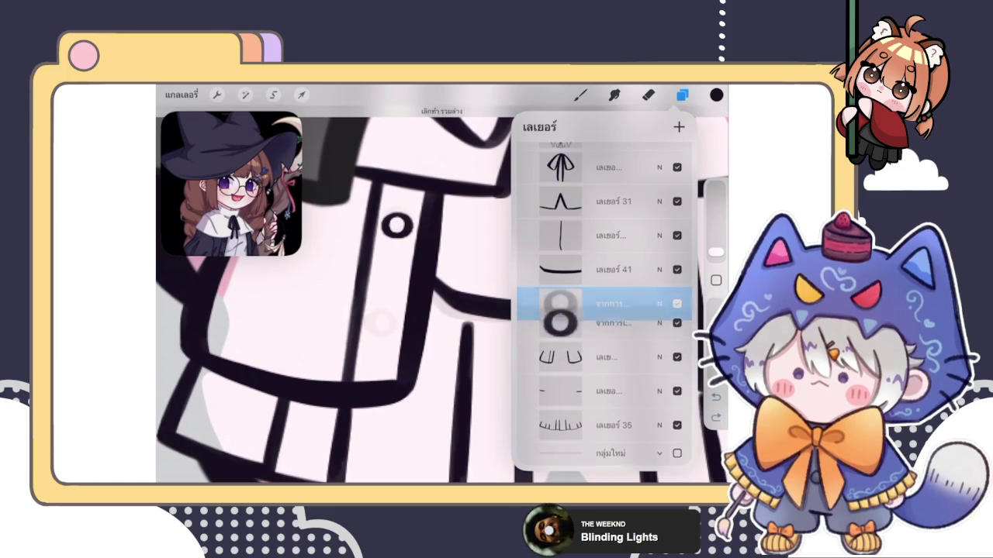
click(301, 94)
drag(396, 225, 380, 324)
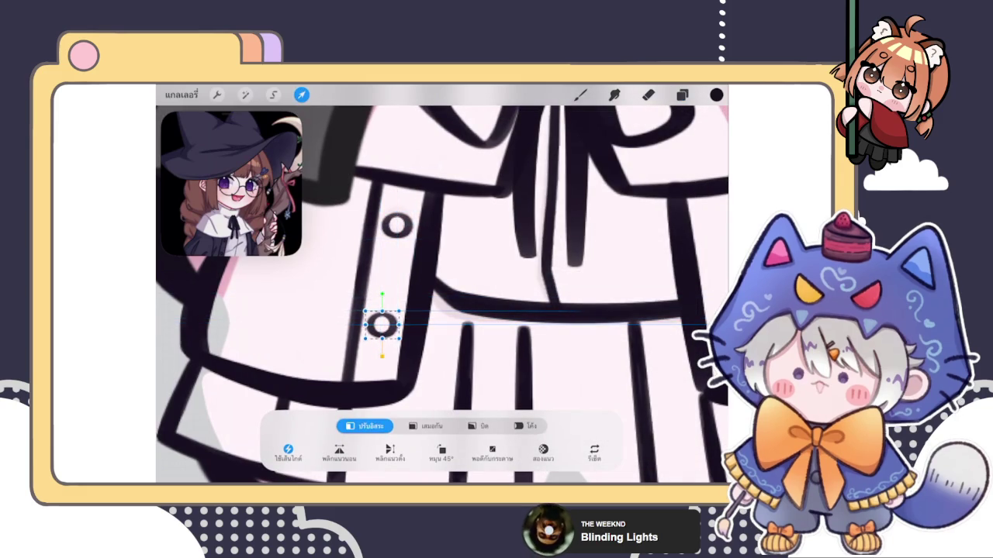
click(580, 94)
- Duplicate the button layer and merge the copy into the layer below
click(682, 94)
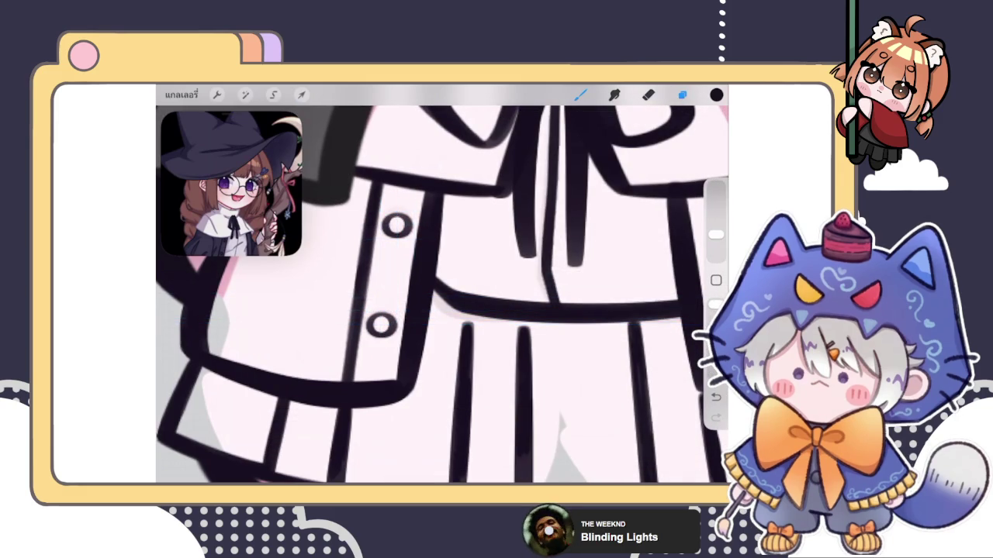
click(560, 304)
drag(605, 364, 605, 345)
drag(659, 304, 574, 304)
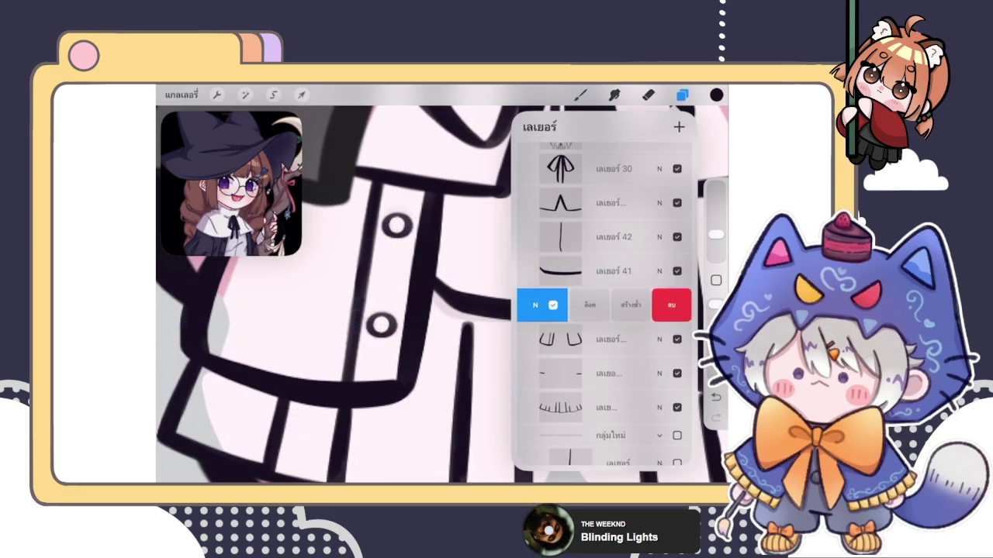
click(609, 304)
click(560, 305)
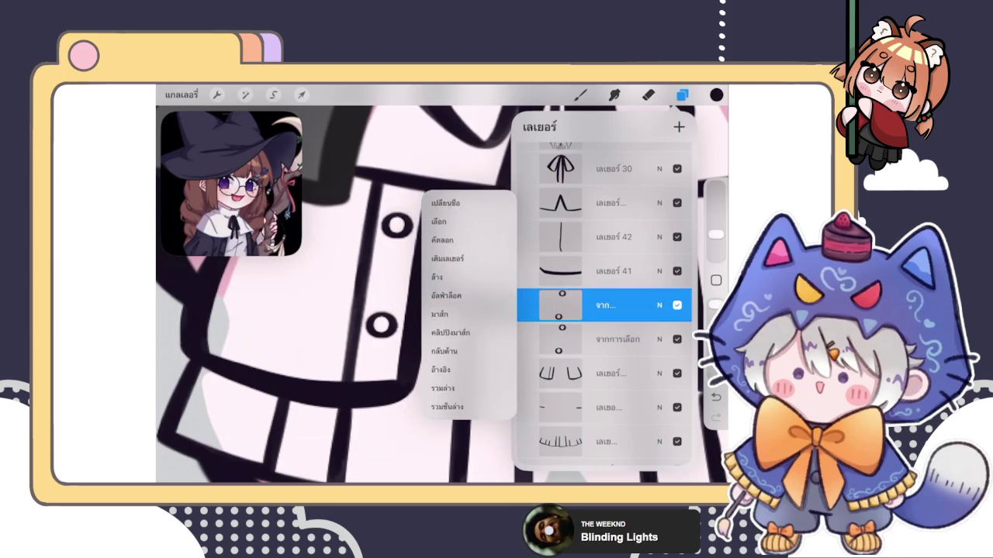
click(418, 388)
click(682, 95)
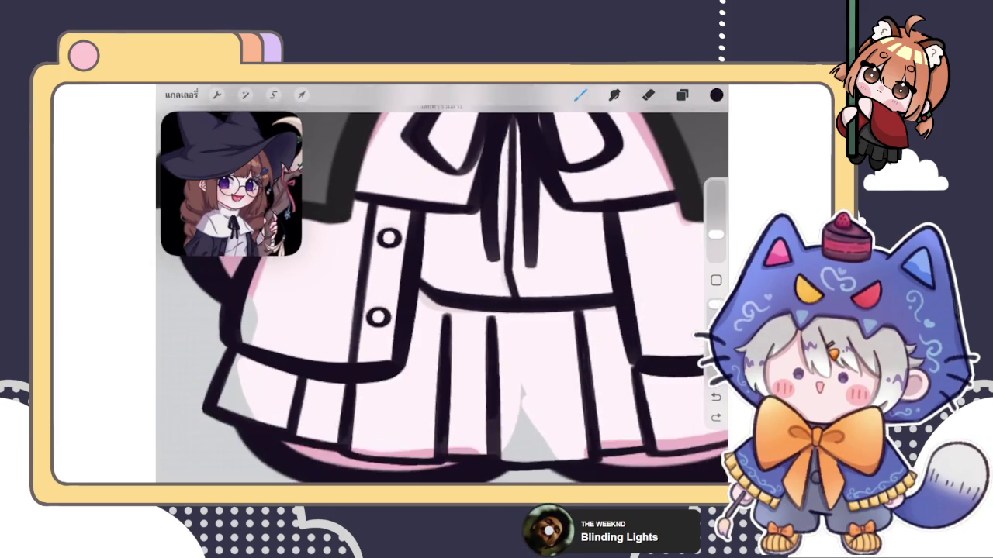
scroll(427, 295, down, 5)
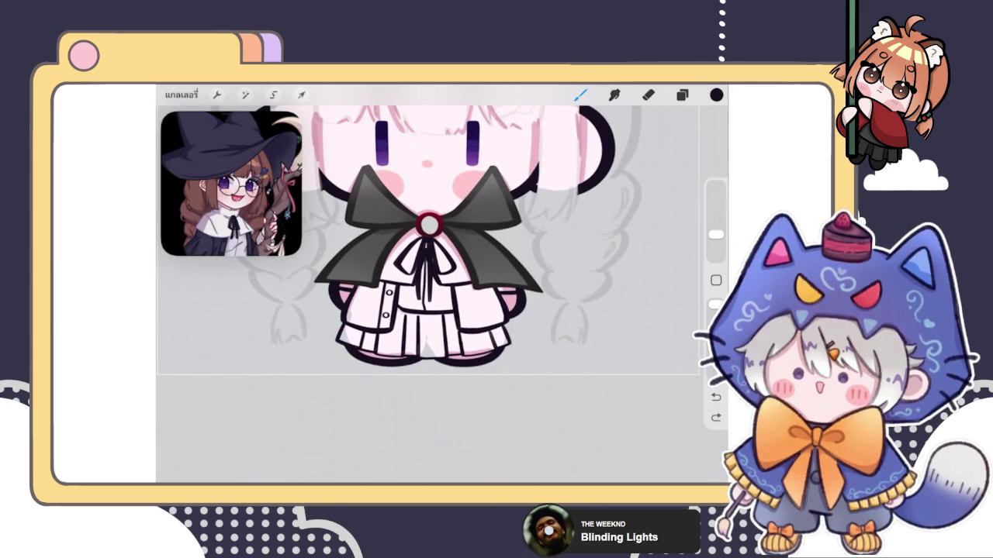
- Multi-select the bow layer and the coat detail layers down to layer 35
scroll(422, 256, down, 3)
scroll(423, 256, up, 2)
click(682, 94)
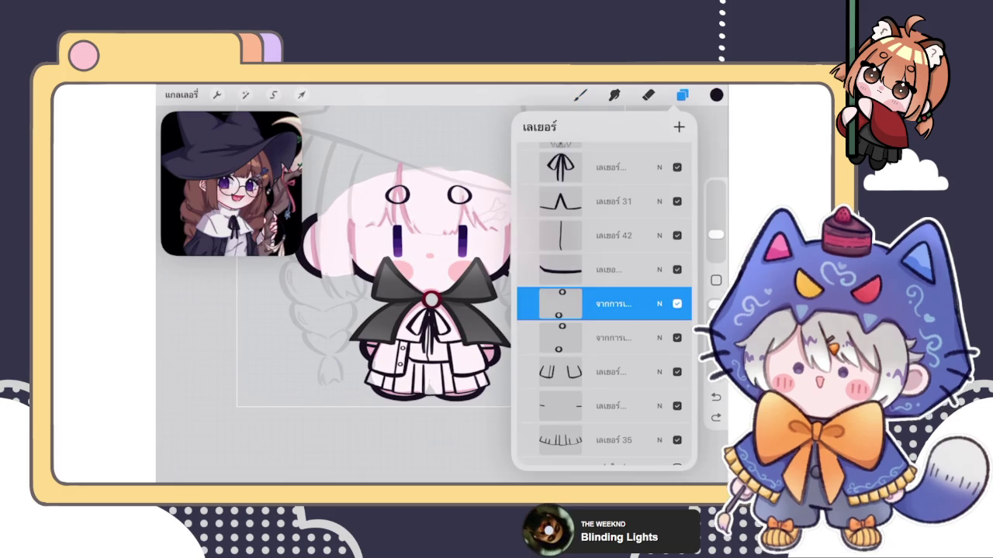
click(613, 303)
click(613, 303)
scroll(604, 311, up, 3)
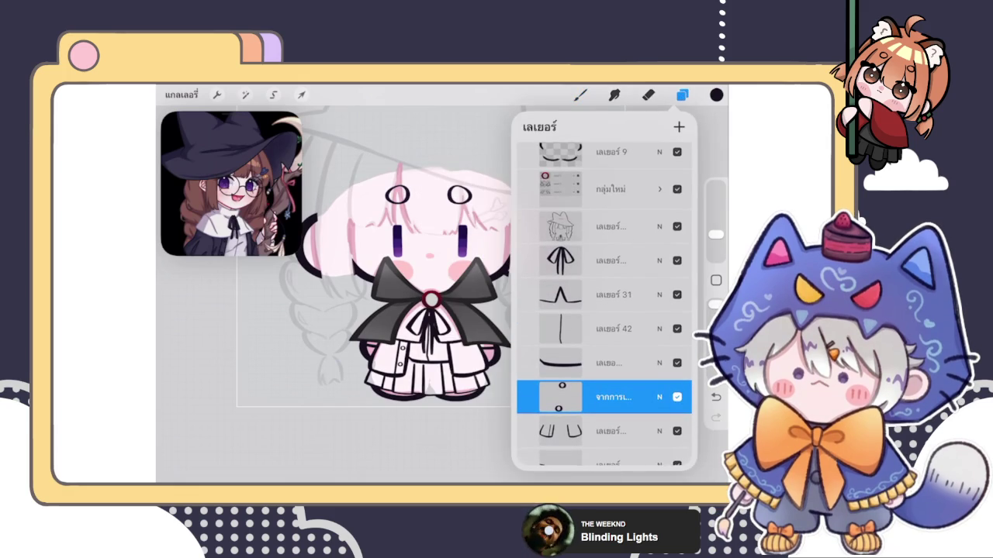
click(613, 261)
scroll(604, 311, down, 2)
drag(589, 226, 651, 226)
drag(589, 260, 652, 260)
drag(589, 294, 651, 294)
drag(589, 328, 652, 328)
drag(589, 362, 652, 362)
drag(590, 397, 652, 396)
drag(590, 431, 651, 431)
- Group the selected coat layers, collapse the group and move it above the sketch layer
click(679, 127)
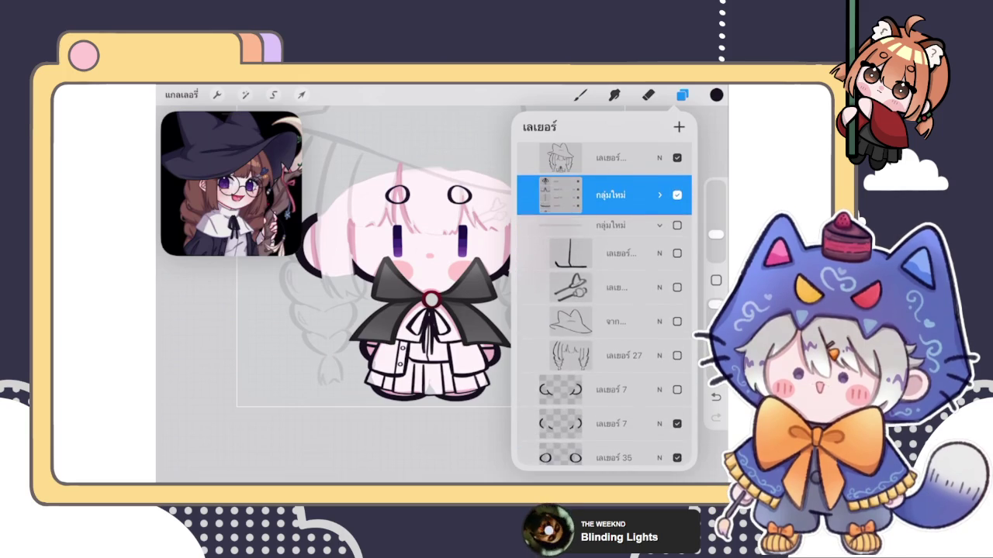
scroll(411, 256, down, 3)
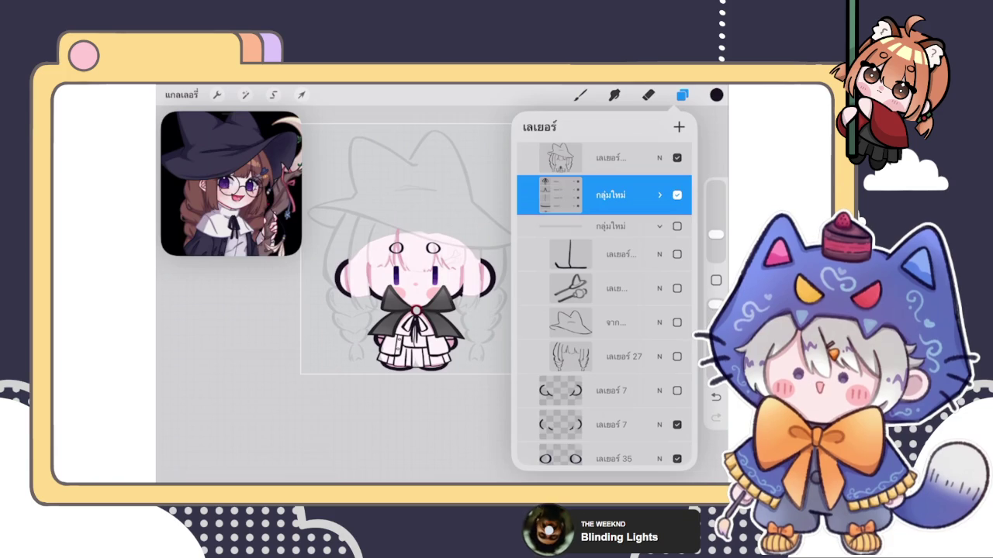
click(659, 226)
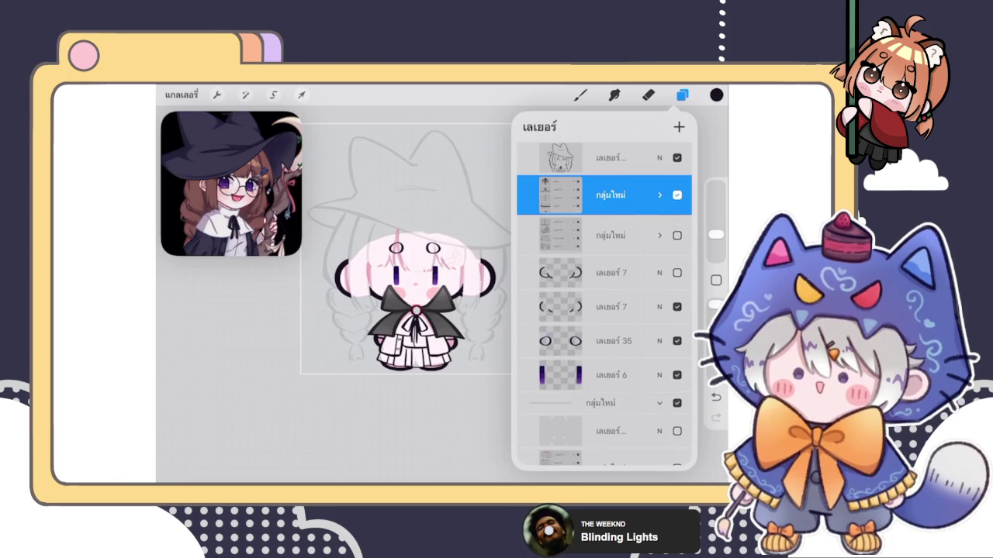
scroll(604, 302, up, 3)
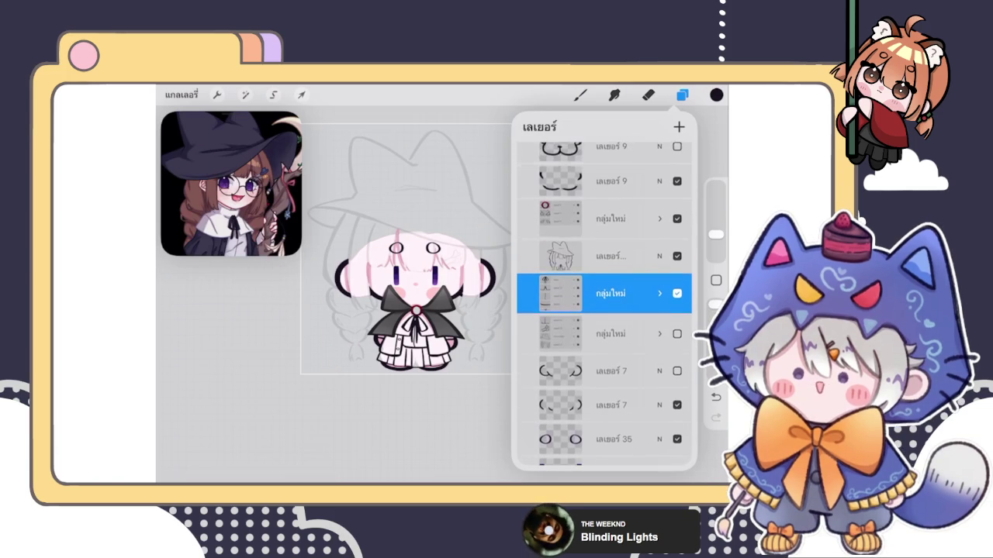
drag(604, 291, 604, 253)
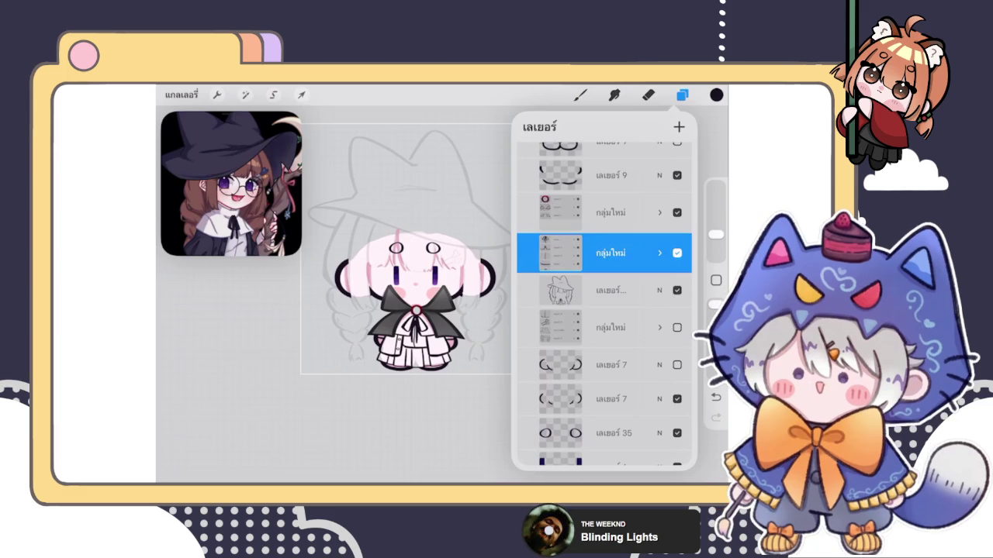
click(682, 94)
click(580, 95)
click(580, 95)
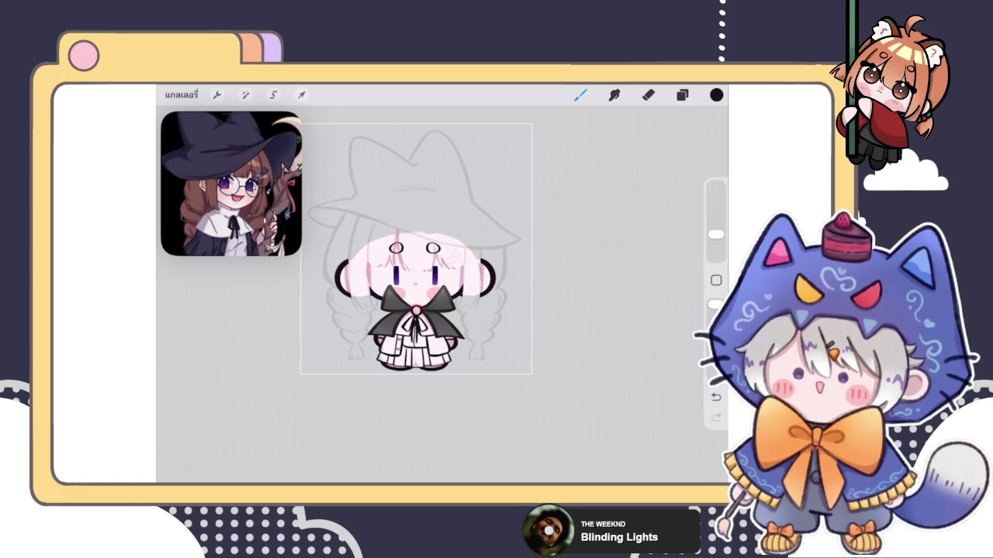
- Open the Layers panel to reveal the empty layer between the groups
click(682, 94)
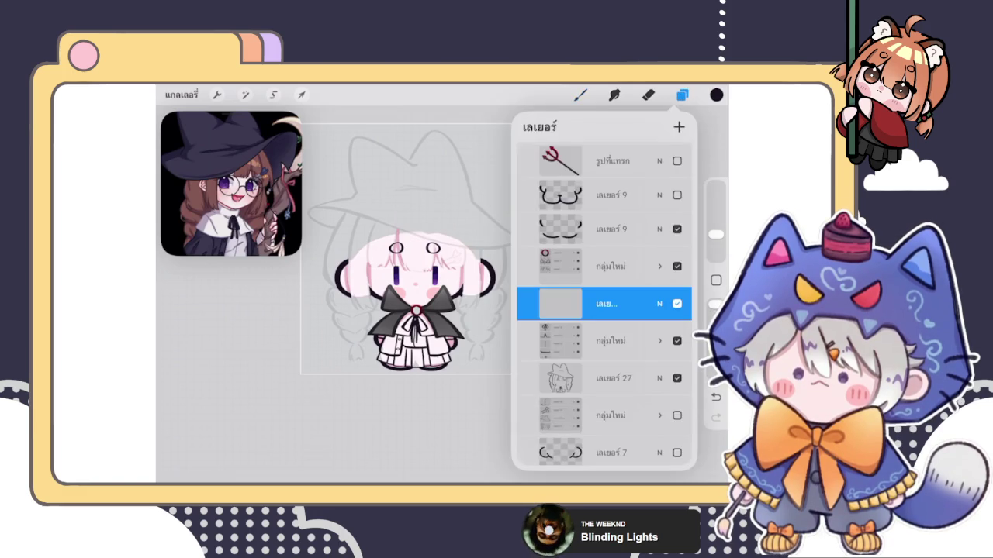
- Draw trial vertical and diagonal ink strokes on the hair, undoing both
click(581, 95)
scroll(435, 311, up, 5)
drag(412, 212, 427, 327)
scroll(435, 310, up, 2)
key(ctrl+z)
drag(346, 190, 380, 349)
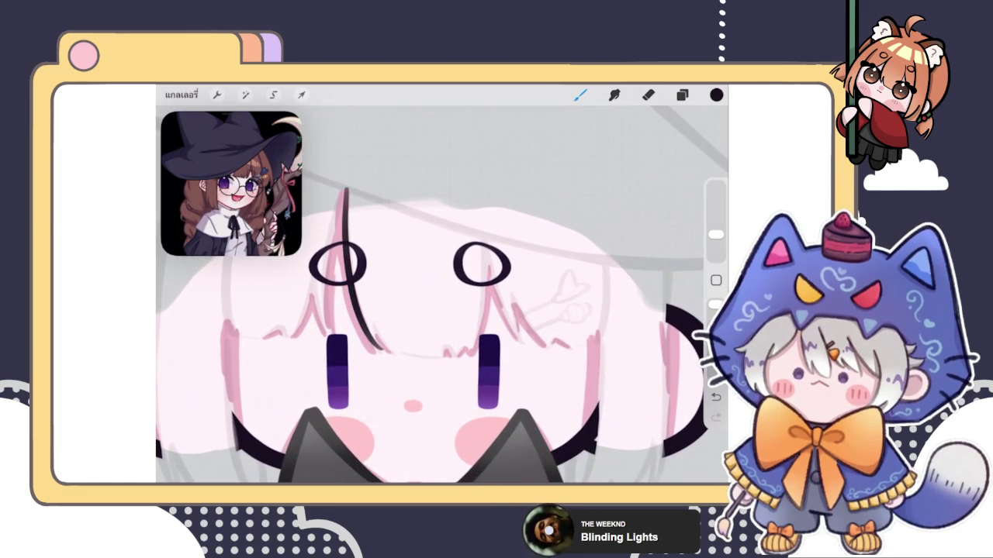
scroll(442, 295, down, 3)
scroll(388, 310, up, 2)
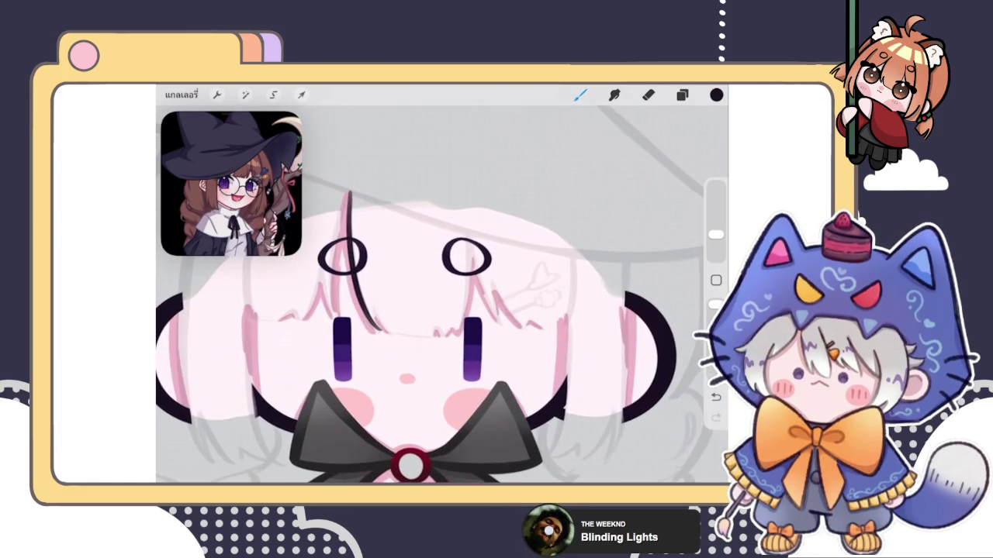
key(ctrl+z)
- Lower layer 45's opacity to 60%, then test and undo another hair stroke
click(681, 95)
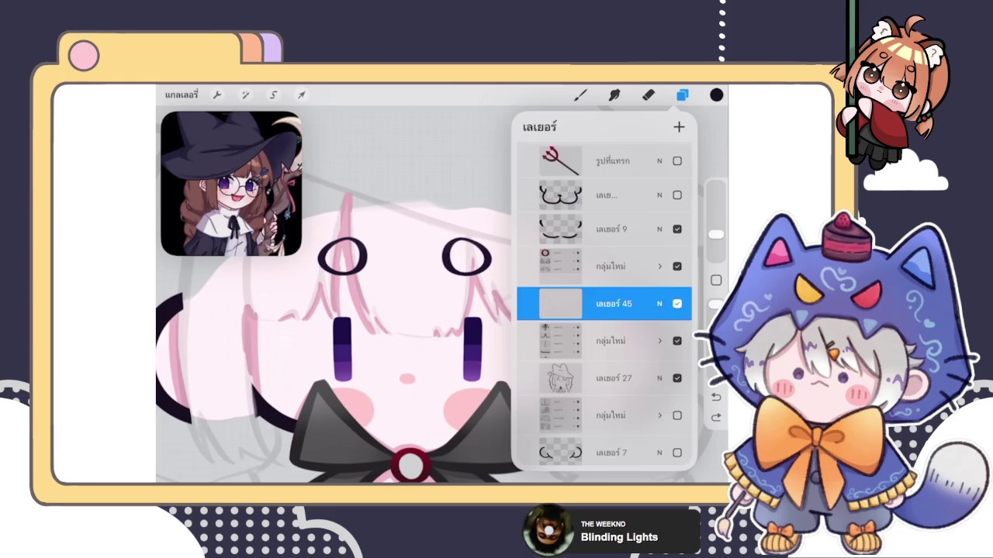
click(659, 303)
drag(620, 274, 570, 275)
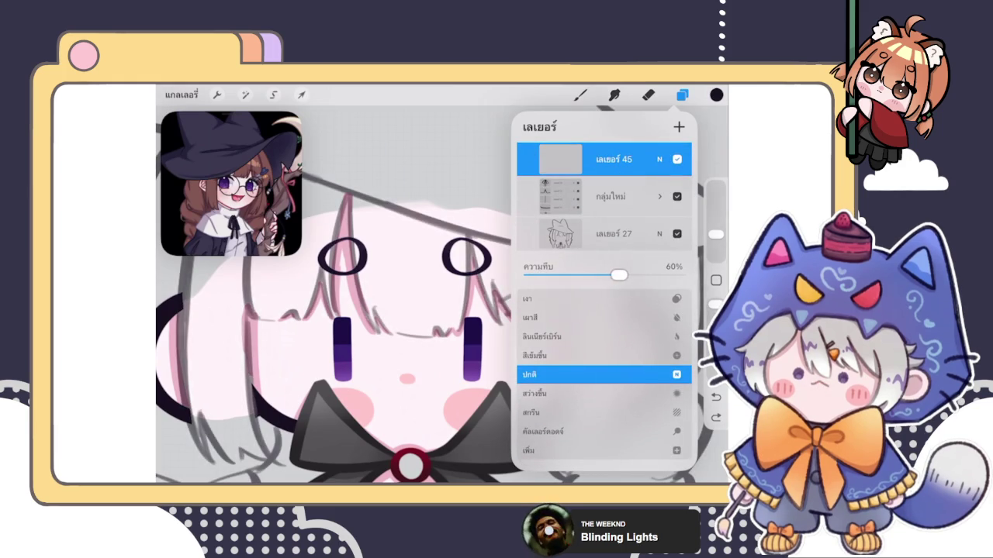
click(659, 159)
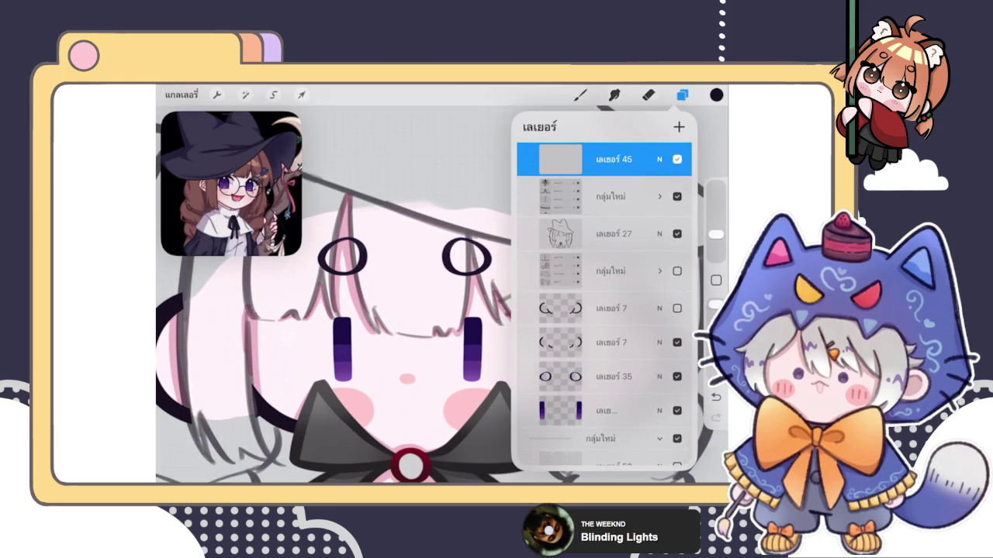
click(580, 95)
drag(348, 192, 371, 323)
scroll(442, 318, up, 2)
key(ctrl+z)
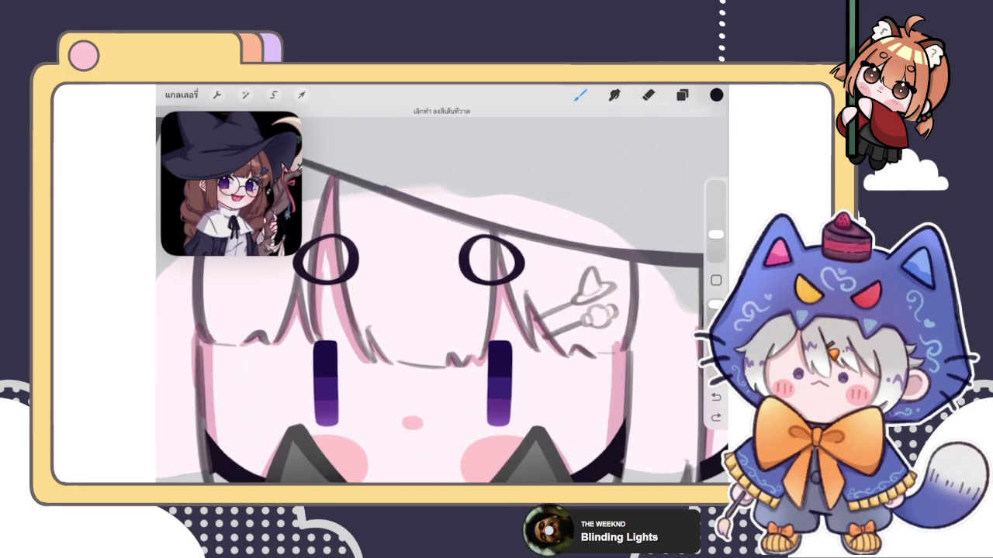
- Draw a hair strand line as an editable curve and redraw the short bang strand
drag(335, 178, 374, 362)
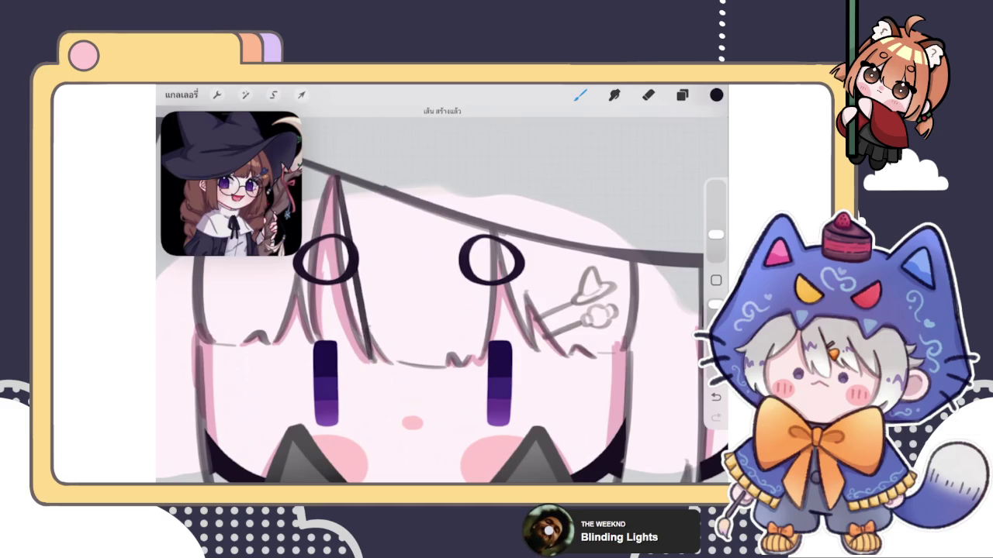
click(440, 112)
click(442, 139)
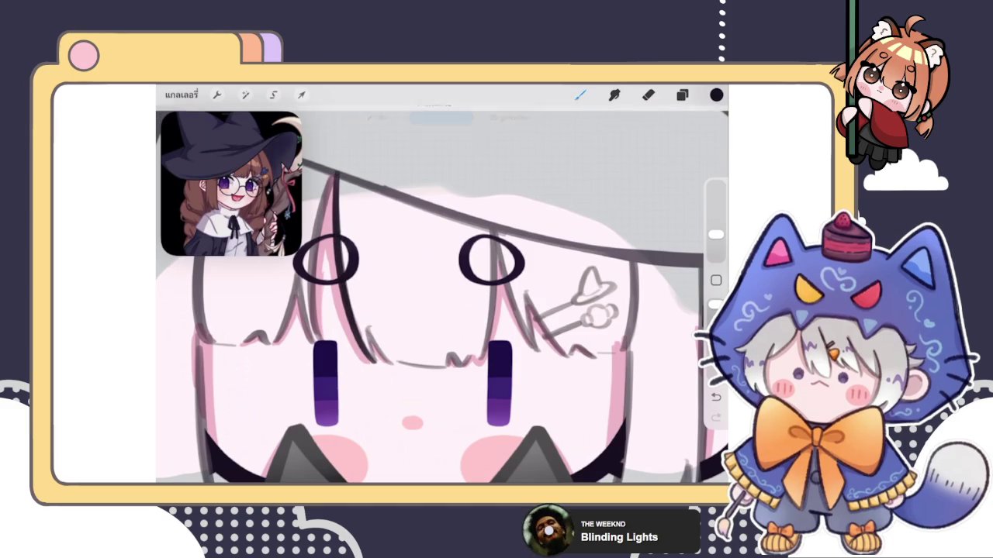
scroll(319, 403, up, 5)
drag(365, 307, 377, 365)
key(ctrl+z)
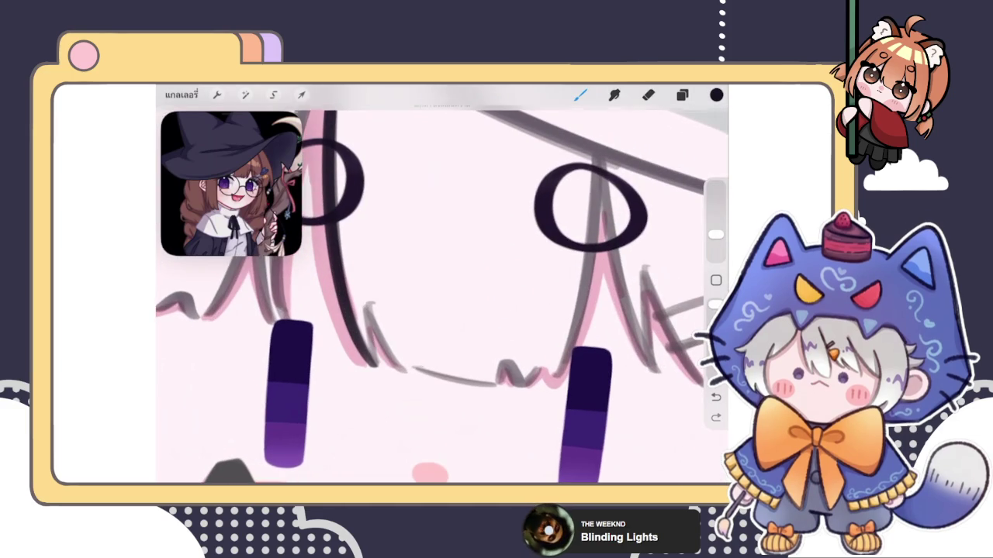
drag(365, 309, 376, 368)
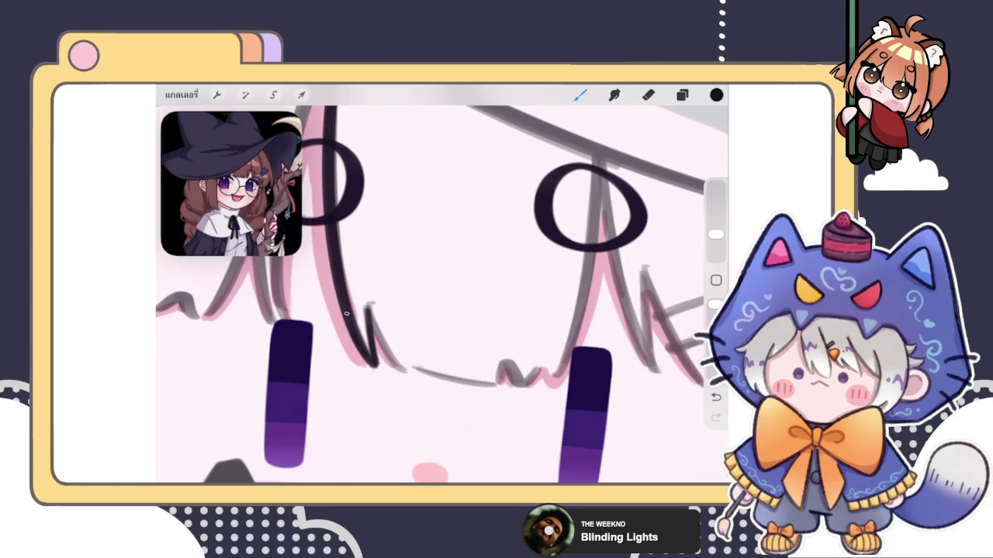
- Erase stray marks, ink the left bang strands, and undo the overdrawn squiggle
key(e)
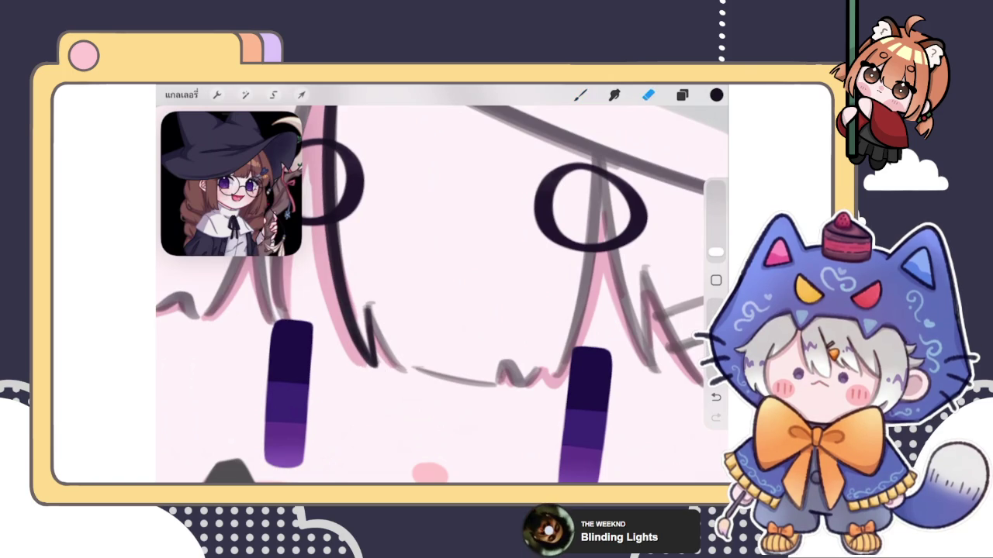
scroll(377, 376, down, 3)
scroll(310, 322, down, 2)
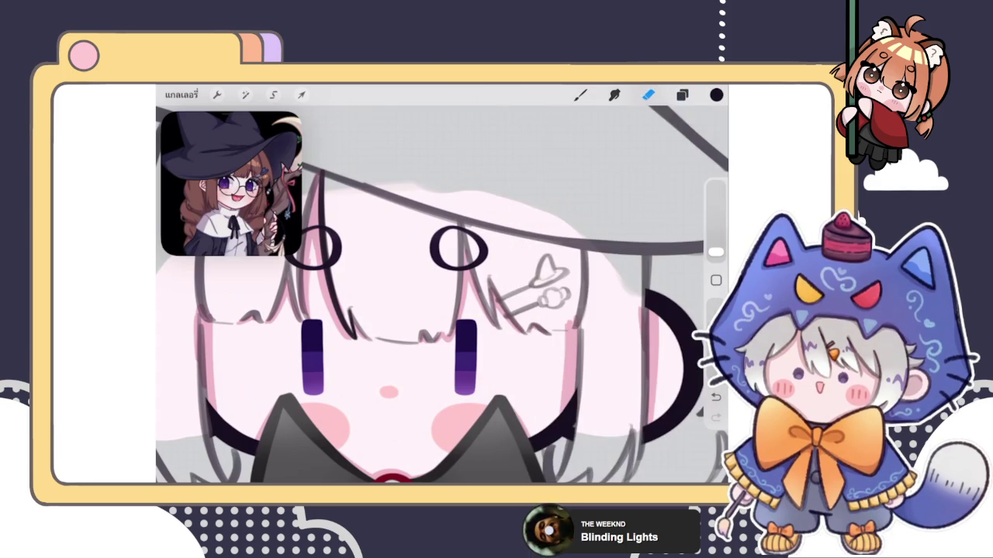
scroll(431, 339, up, 5)
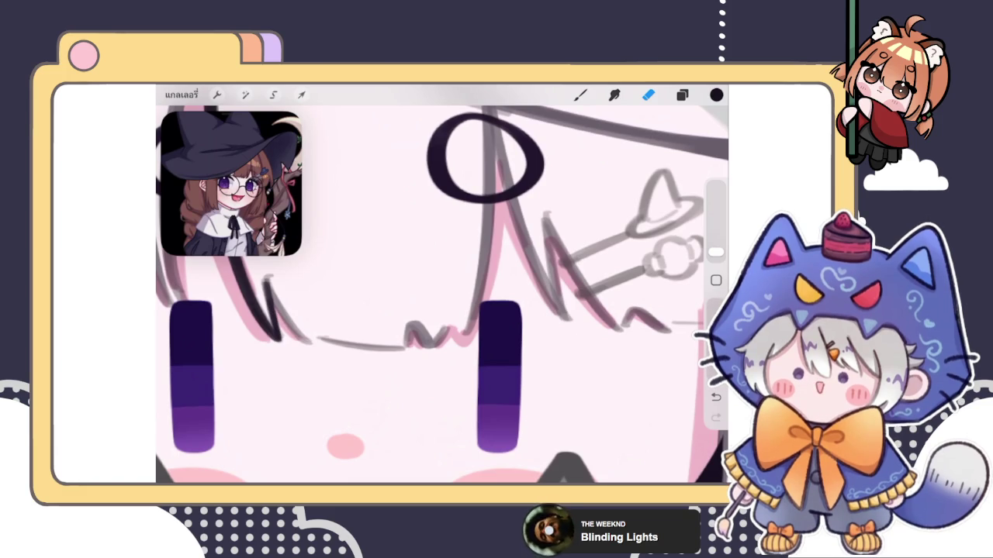
click(682, 95)
click(682, 95)
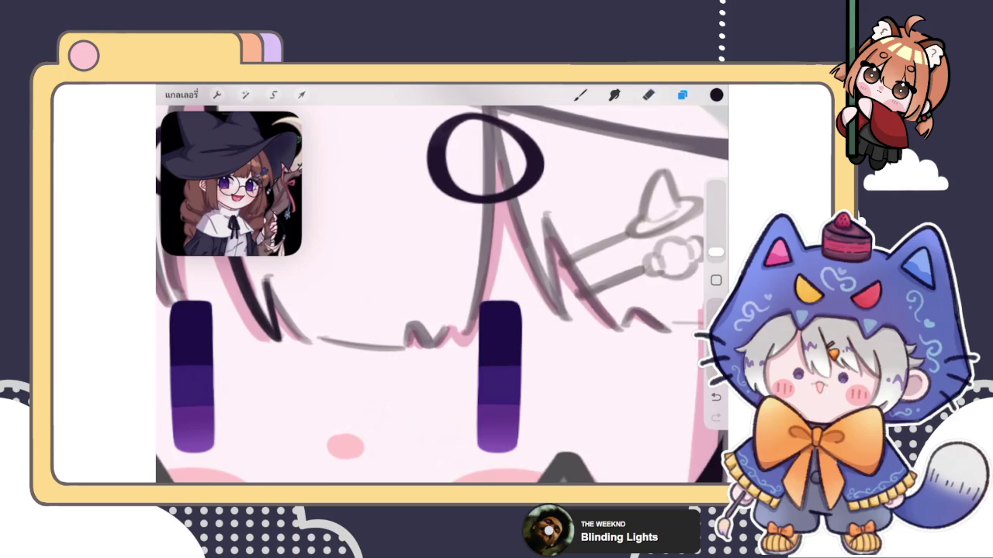
click(580, 94)
drag(327, 288, 391, 377)
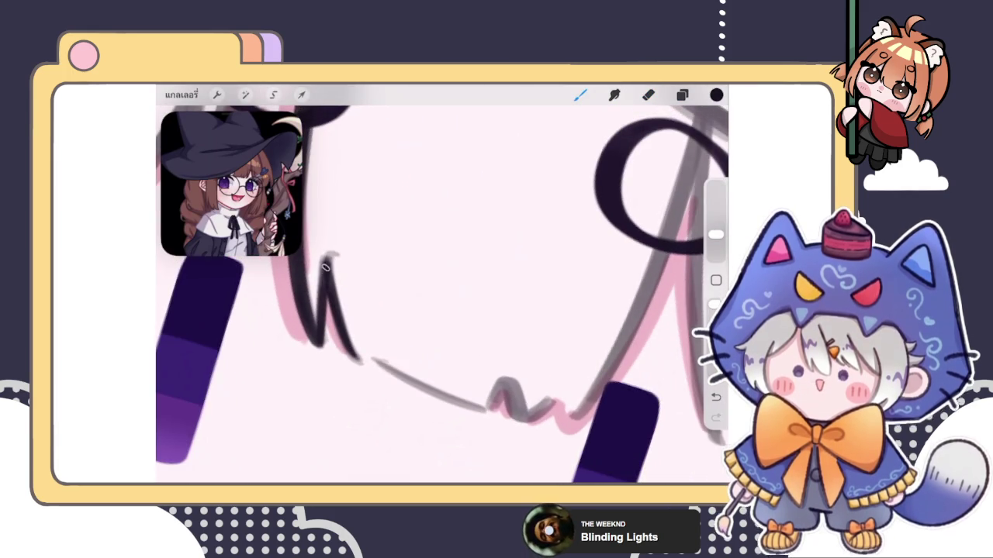
drag(504, 396, 439, 342)
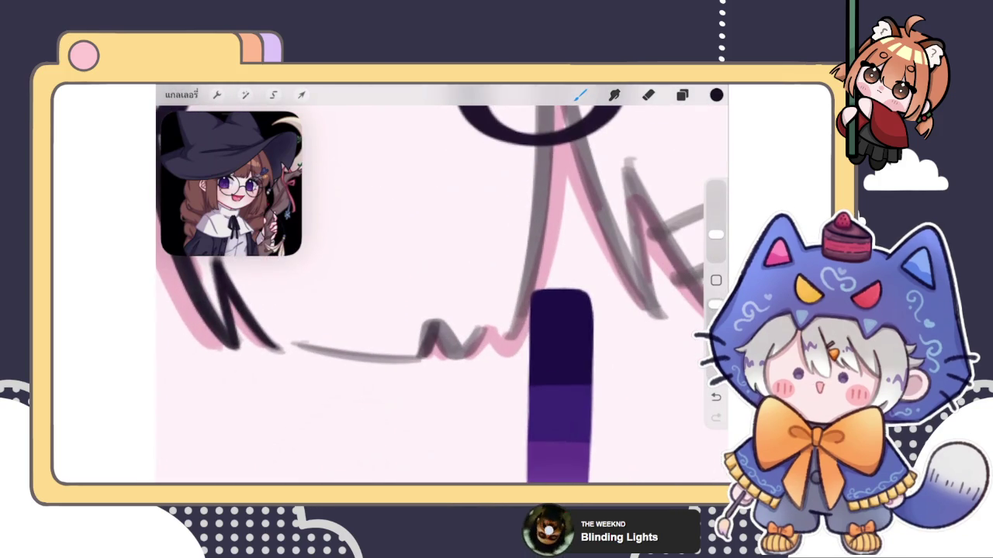
scroll(442, 295, up, 2)
key(ctrl+z)
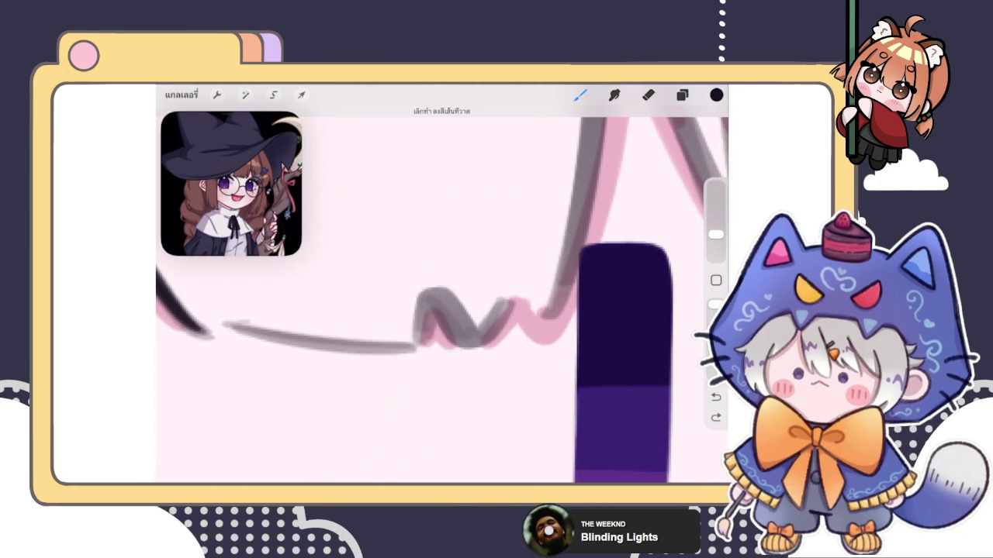
scroll(232, 184, up, 2)
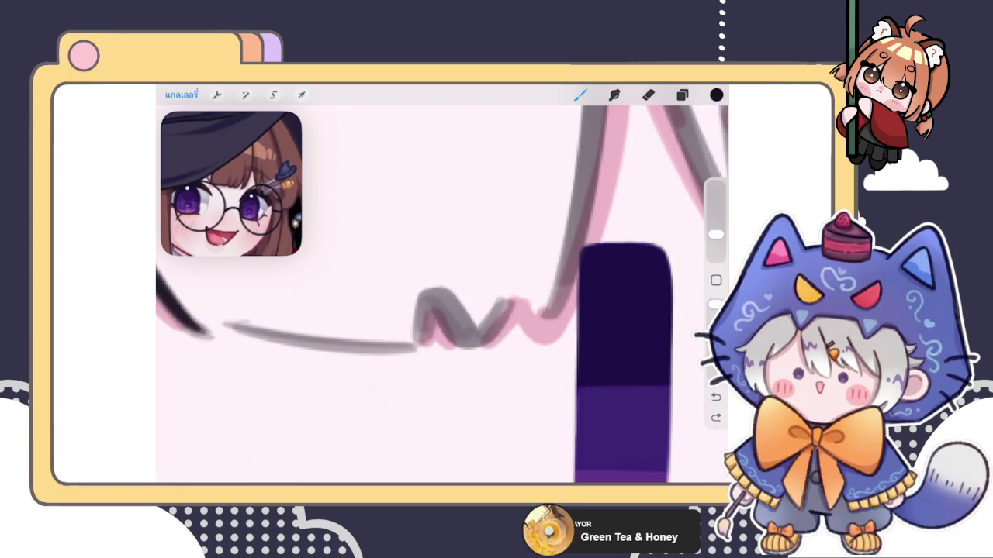
click(181, 95)
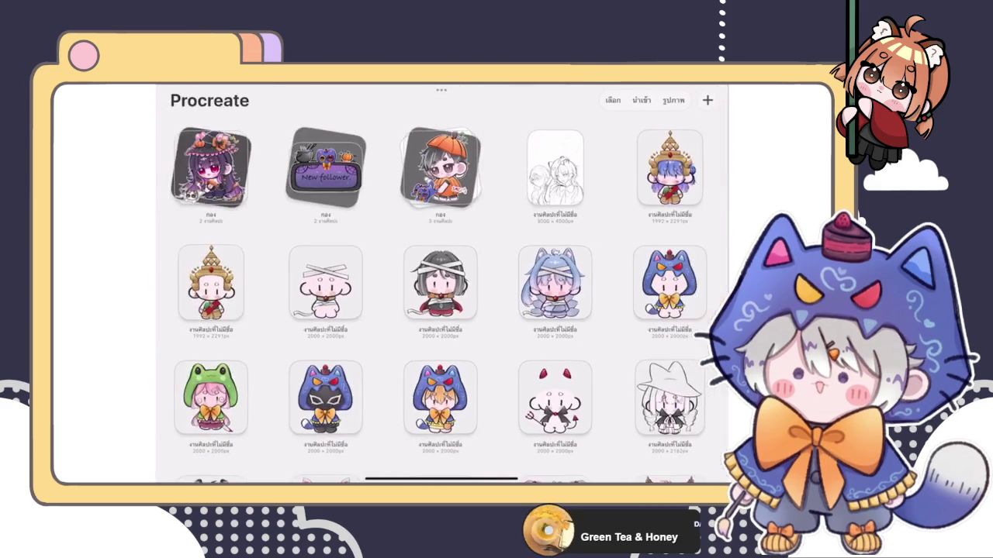
click(555, 169)
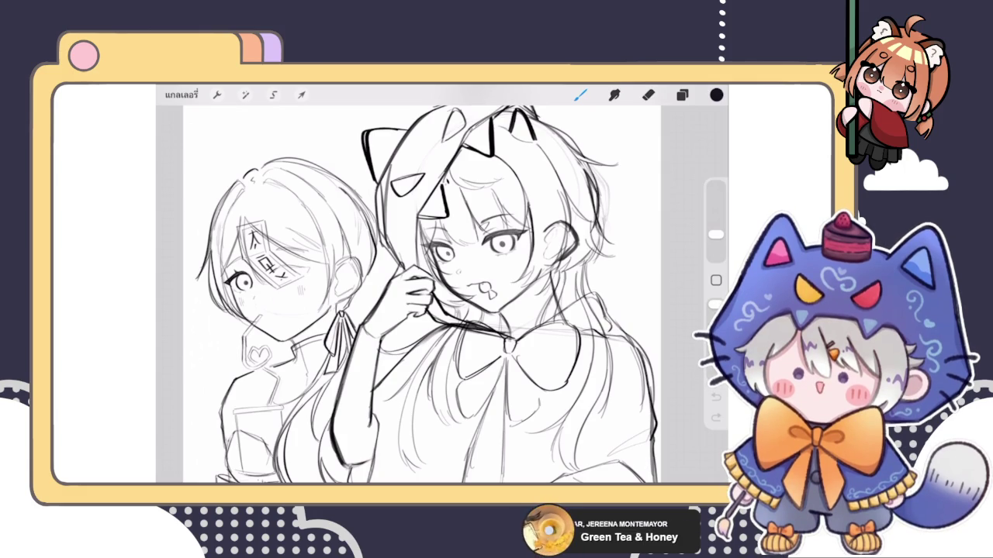
scroll(422, 284, down, 3)
scroll(442, 295, up, 2)
scroll(442, 295, up, 2)
scroll(442, 294, up, 2)
scroll(442, 295, up, 2)
click(181, 94)
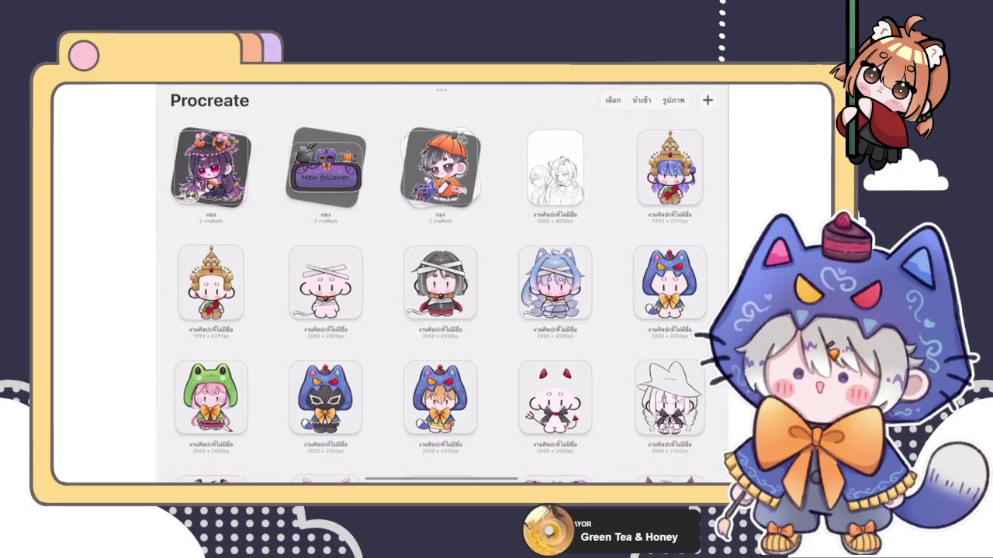
click(211, 167)
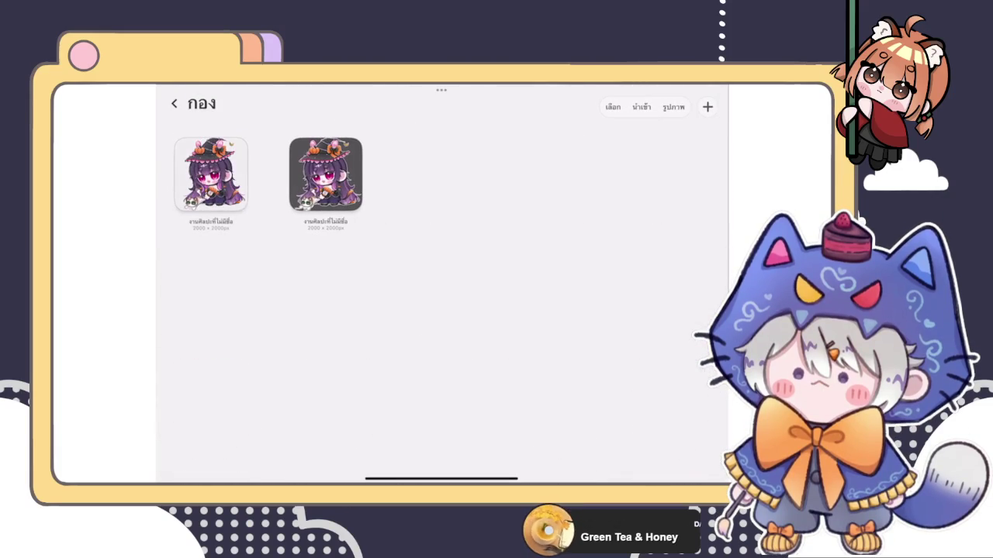
click(211, 173)
click(181, 94)
click(174, 101)
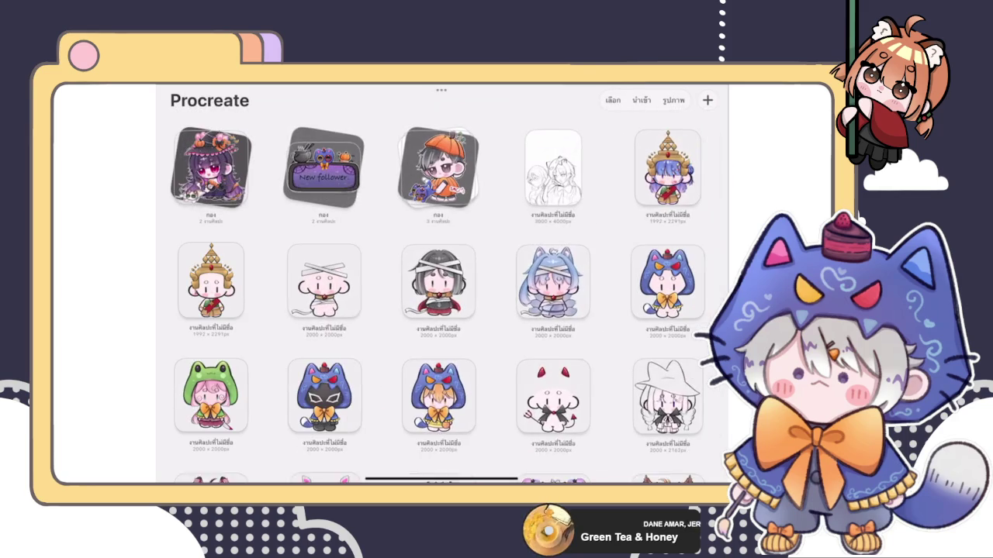
scroll(442, 287, down, 5)
click(669, 283)
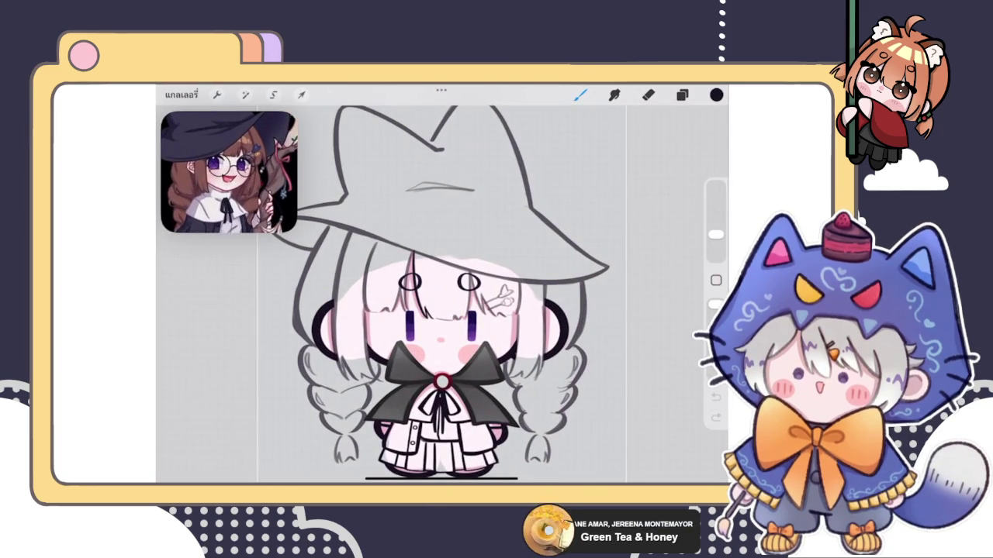
- Try darker ink lines along the cheek edge and by the mouth squiggle, undoing both
click(681, 95)
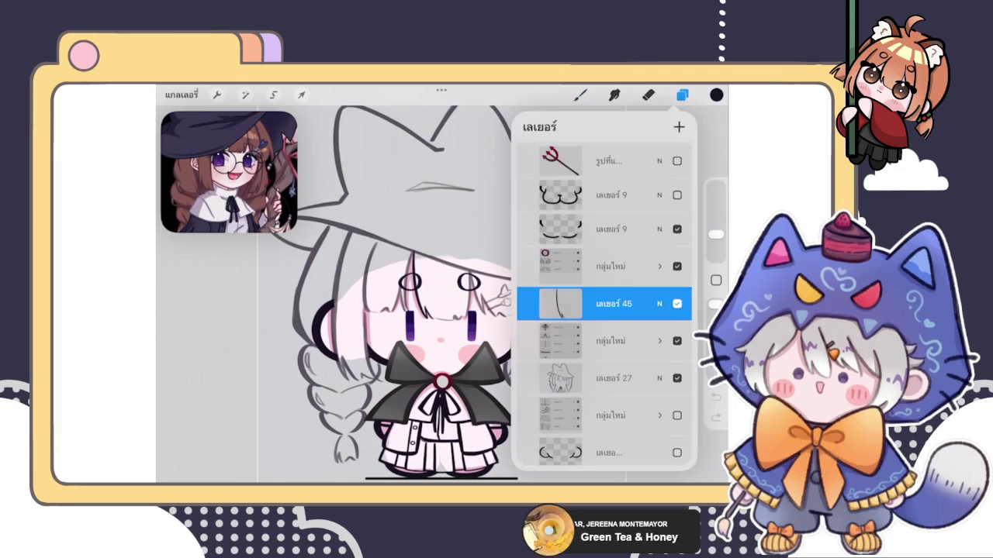
click(580, 94)
scroll(434, 310, up, 10)
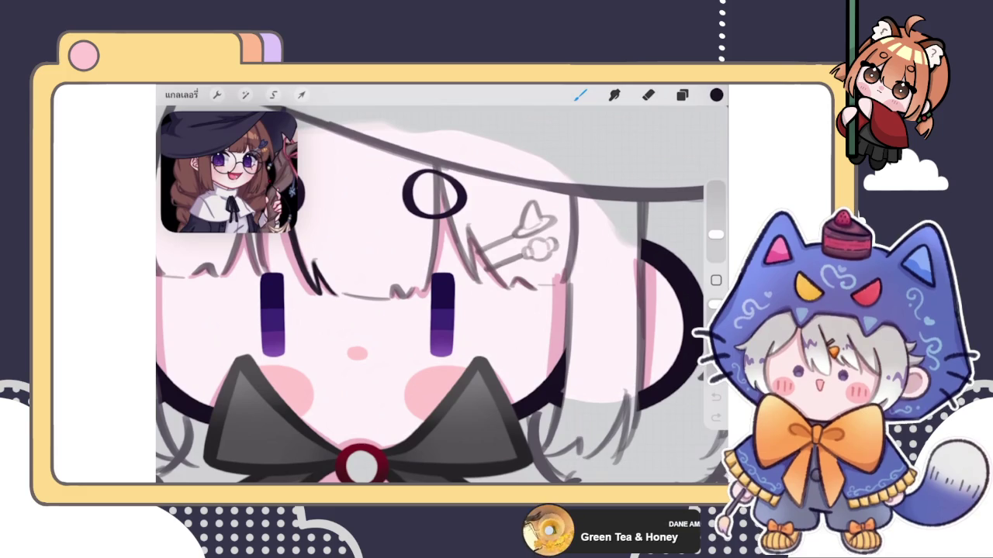
scroll(442, 295, up, 2)
scroll(443, 295, up, 2)
scroll(442, 295, up, 2)
scroll(442, 295, up, 2)
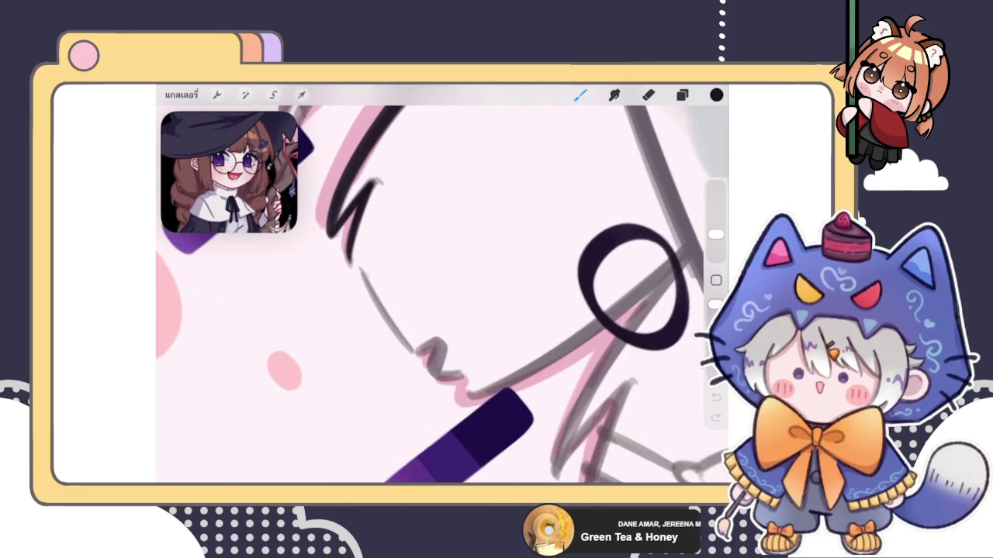
scroll(442, 295, up, 2)
key(ctrl+z)
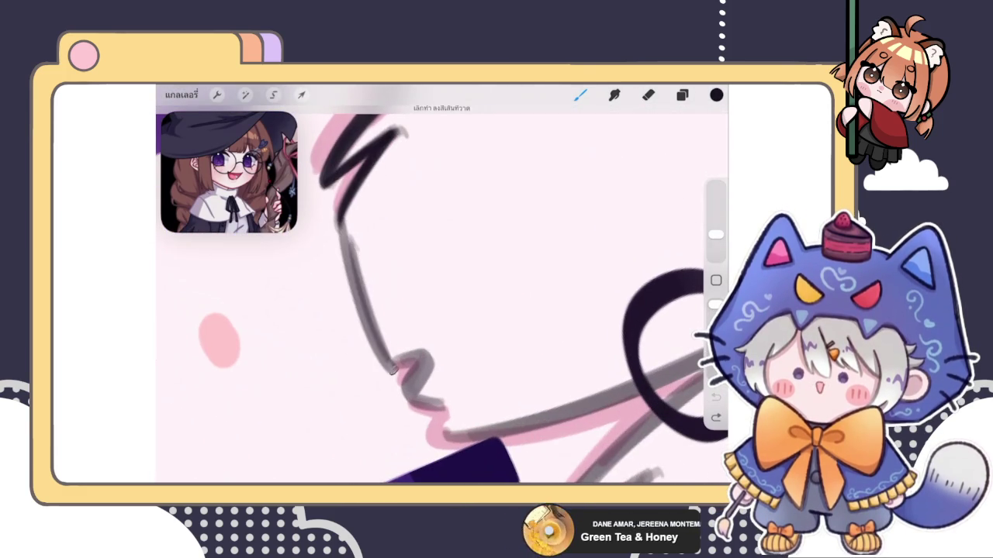
drag(345, 233, 392, 360)
scroll(442, 295, down, 2)
scroll(442, 294, down, 2)
key(ctrl+z)
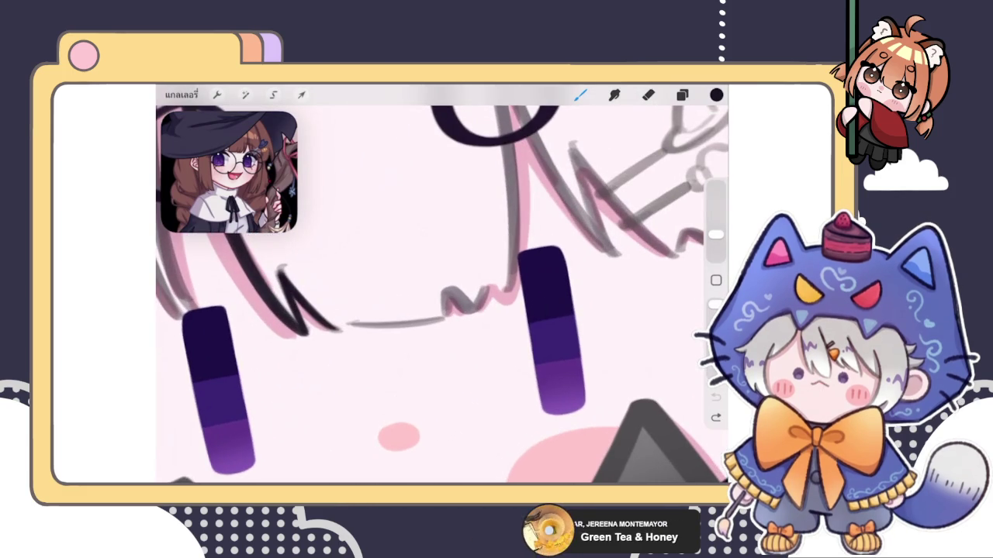
drag(442, 310, 473, 291)
key(ctrl+z)
- Attempt a squiggle joining the black W strand to the grey bang line, then undo it
scroll(442, 295, down, 2)
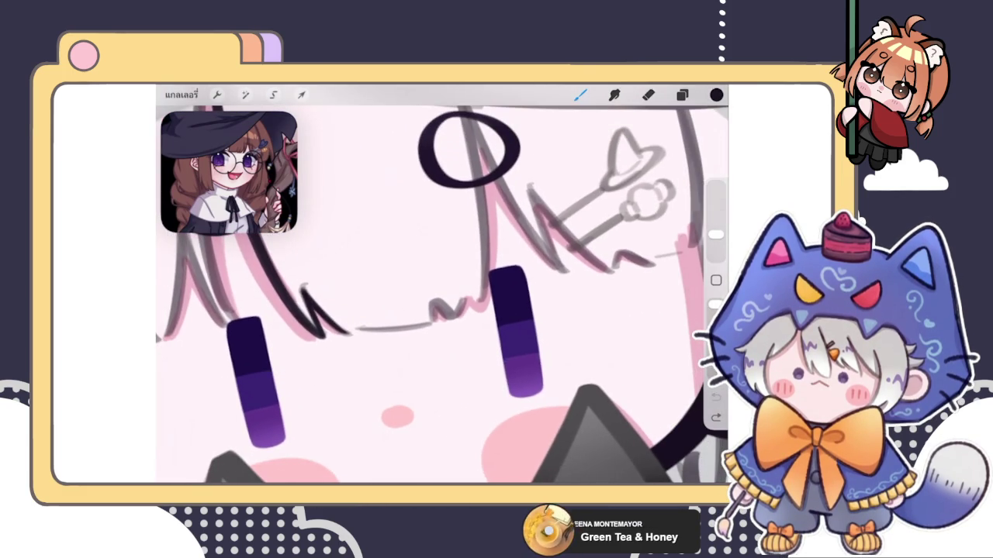
scroll(442, 295, up, 2)
drag(342, 349, 374, 347)
key(ctrl+z)
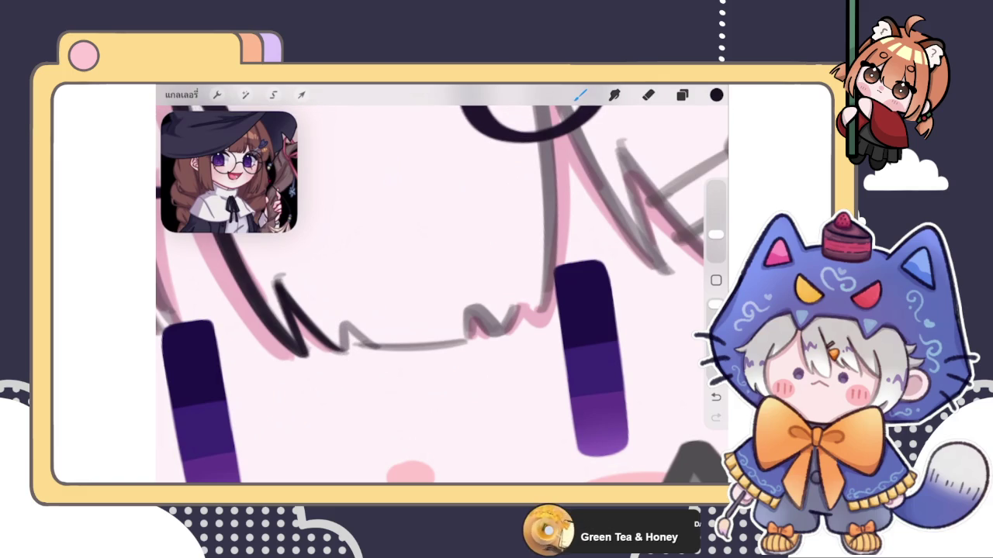
scroll(442, 295, down, 3)
scroll(442, 295, up, 3)
scroll(442, 295, up, 1)
scroll(442, 294, up, 2)
- Ink a darker line along the nose line, redrawing it until it sits right
drag(335, 241, 376, 403)
key(ctrl+z)
drag(335, 240, 380, 411)
key(ctrl+z)
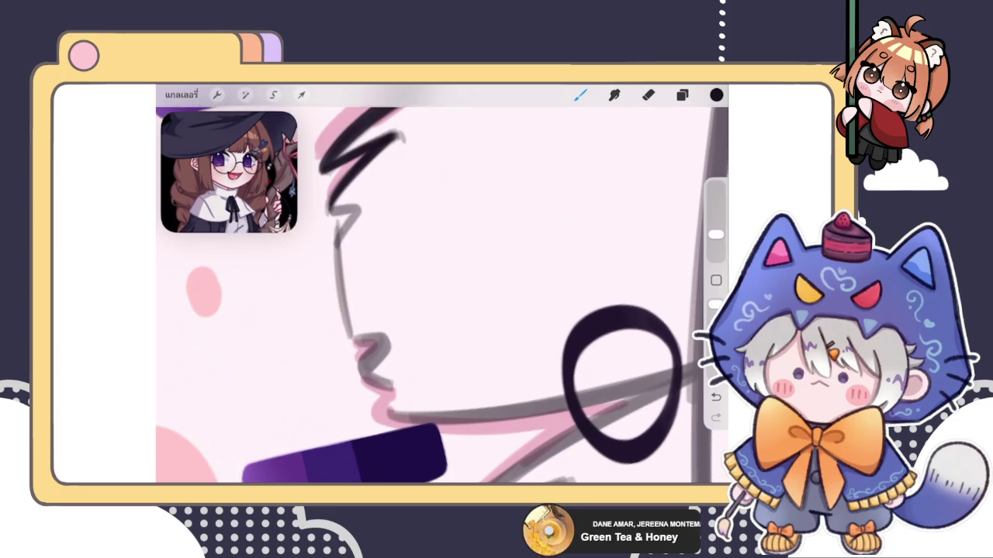
drag(335, 240, 380, 411)
scroll(442, 295, down, 3)
scroll(442, 295, down, 1)
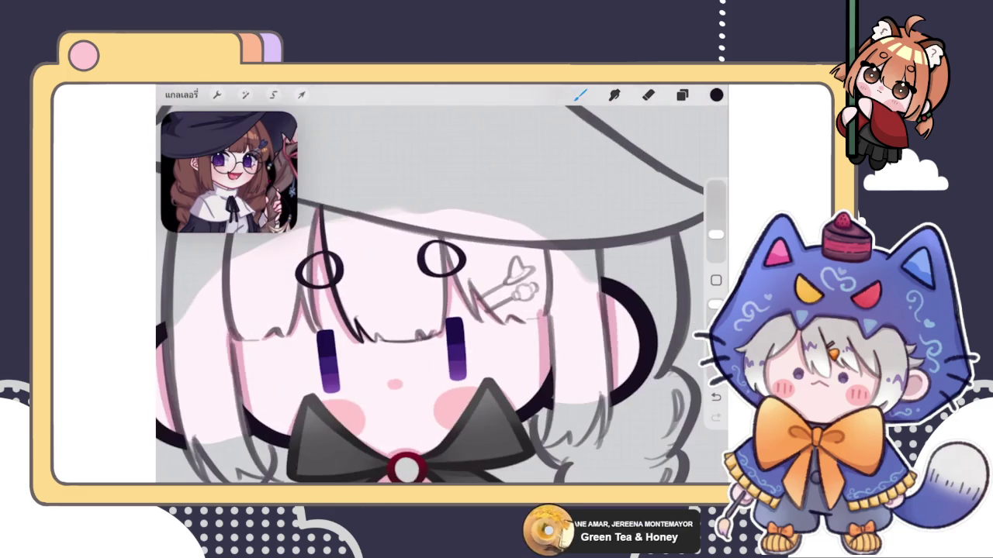
scroll(442, 295, down, 2)
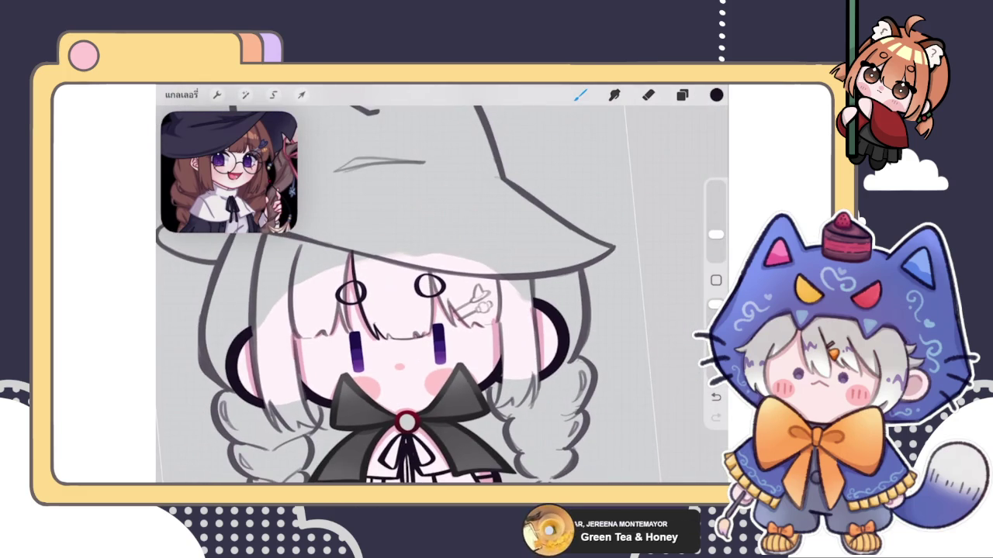
scroll(442, 295, down, 3)
scroll(442, 294, up, 4)
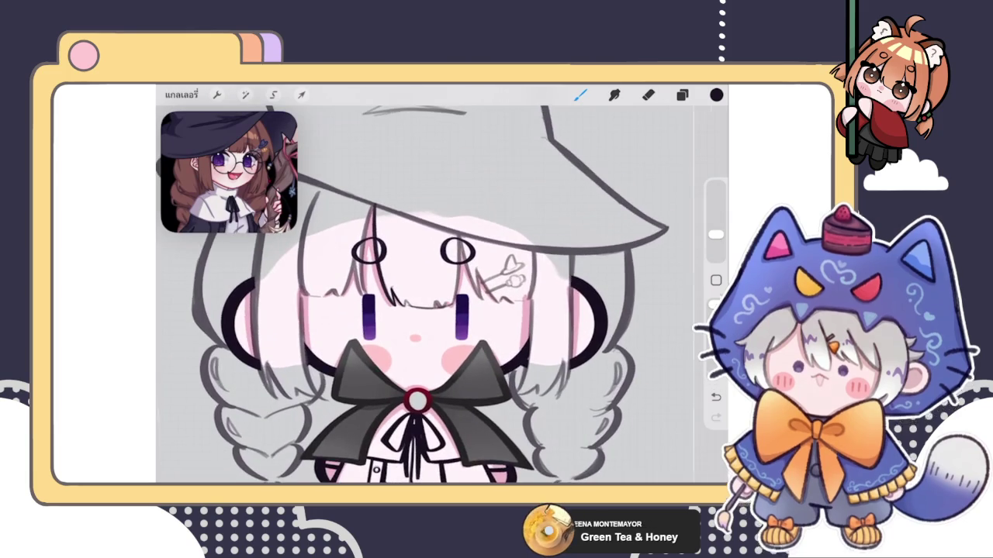
scroll(442, 295, up, 2)
scroll(442, 295, up, 1)
- Undo the last stroke and add a small wavy stroke to the mouth line
key(ctrl+z)
scroll(442, 295, up, 3)
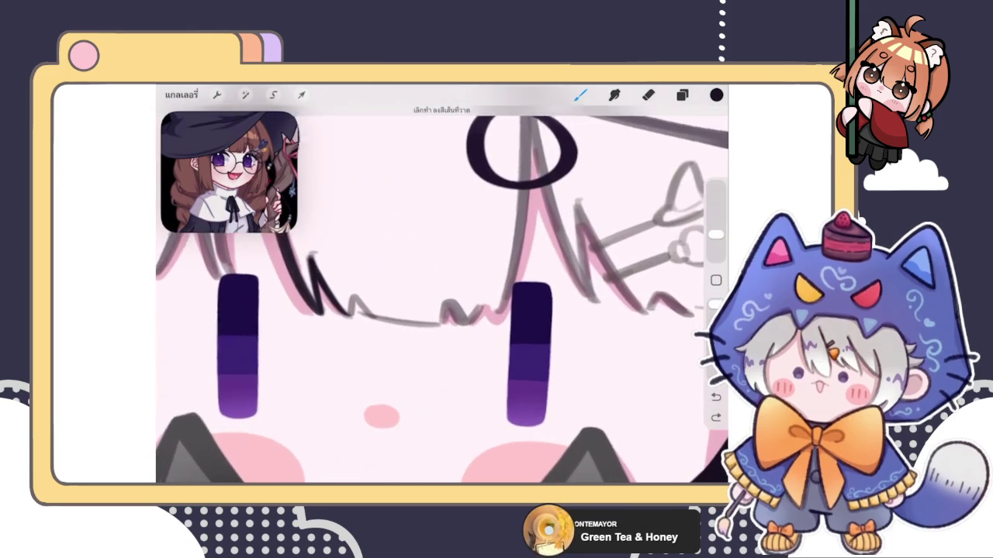
scroll(442, 295, up, 1)
drag(372, 319, 400, 323)
scroll(442, 295, down, 3)
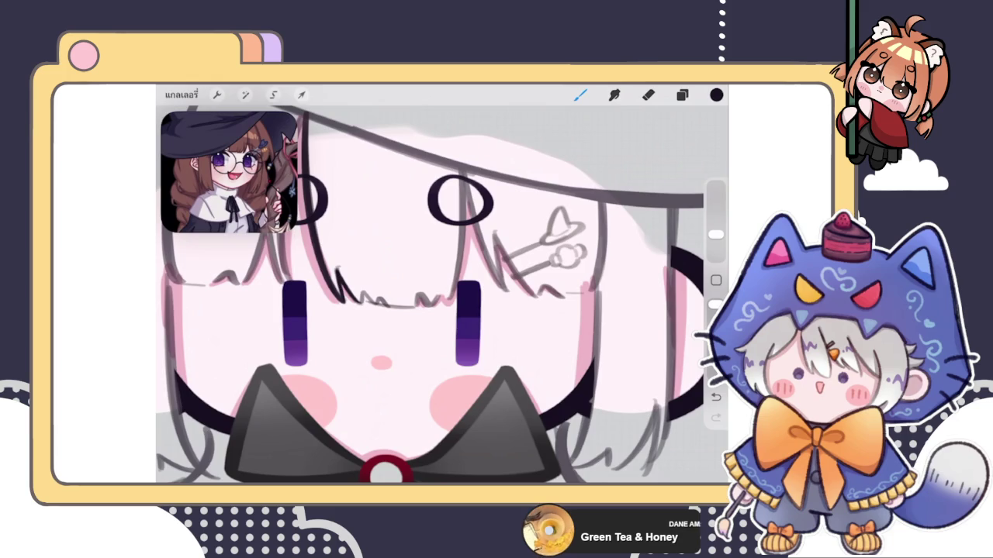
scroll(442, 295, up, 3)
- Rotate the canvas and redraw the face-edge line so it ends lower
mouse_move(558, 151)
mouse_down()
mouse_move(520, 233)
mouse_move(585, 338)
mouse_up()
drag(346, 250, 380, 367)
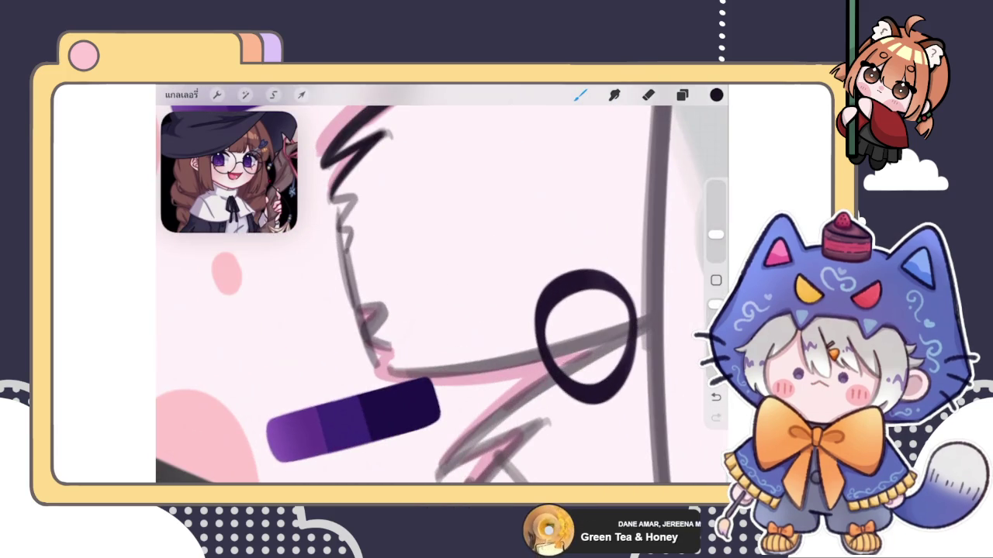
key(ctrl+z)
drag(345, 247, 390, 380)
mouse_move(586, 338)
mouse_down()
mouse_move(520, 210)
mouse_move(574, 370)
mouse_up()
key(ctrl+z)
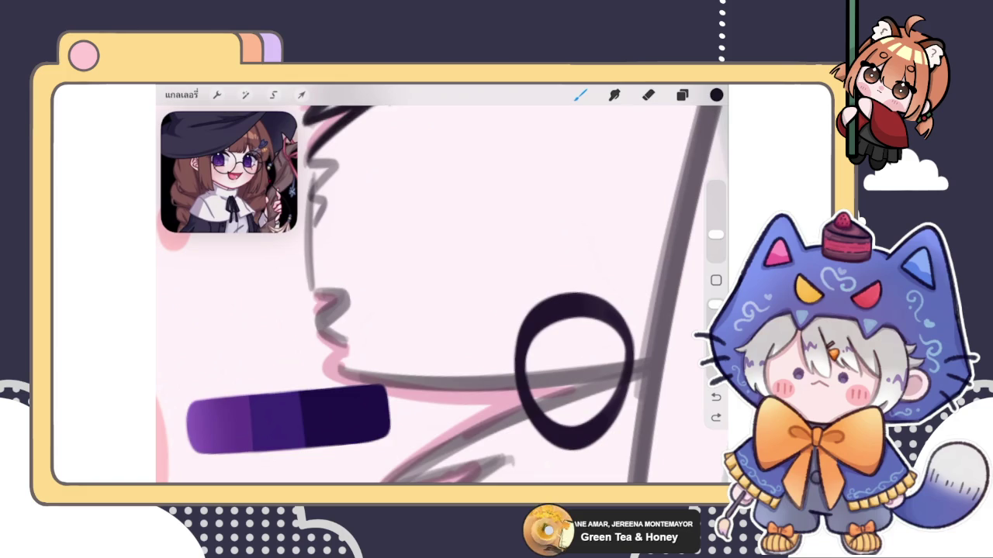
key(ctrl+shift+z)
key(ctrl+z)
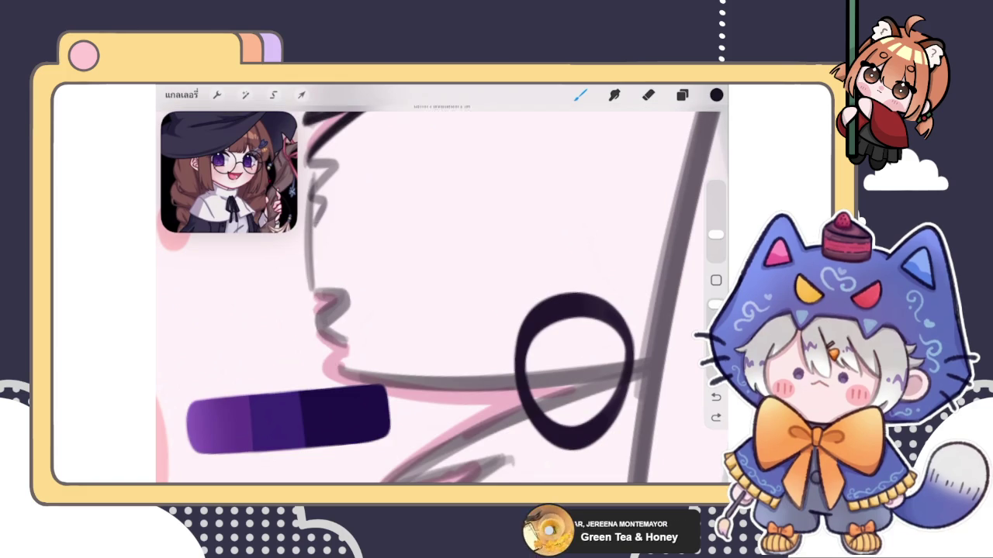
drag(310, 225, 338, 378)
key(ctrl+z)
drag(312, 220, 337, 374)
drag(574, 371, 490, 304)
scroll(442, 295, down, 5)
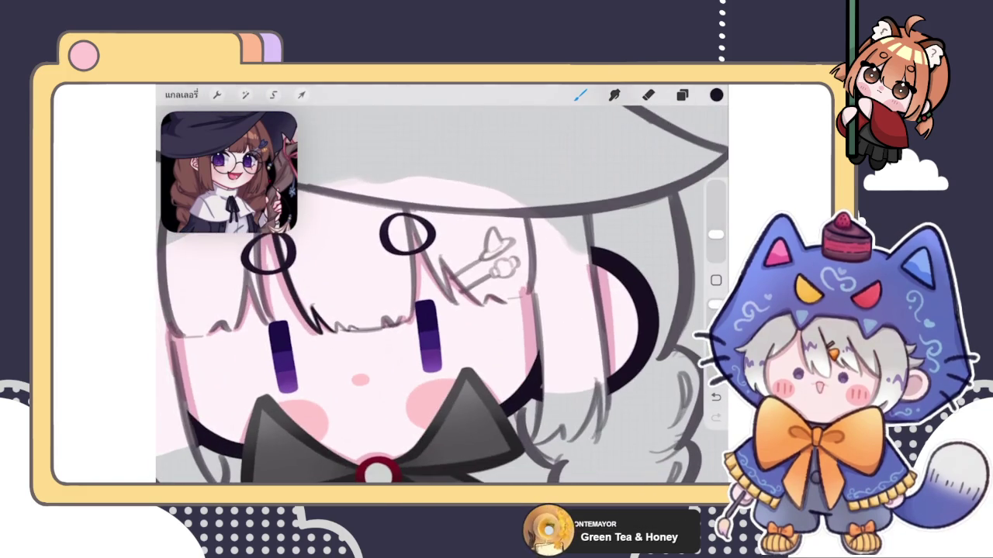
scroll(434, 295, up, 3)
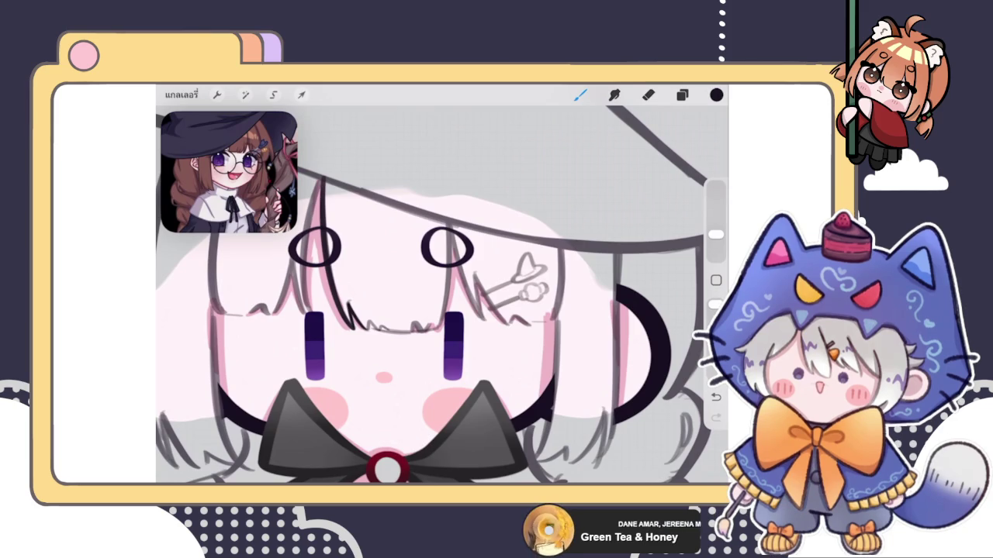
click(648, 95)
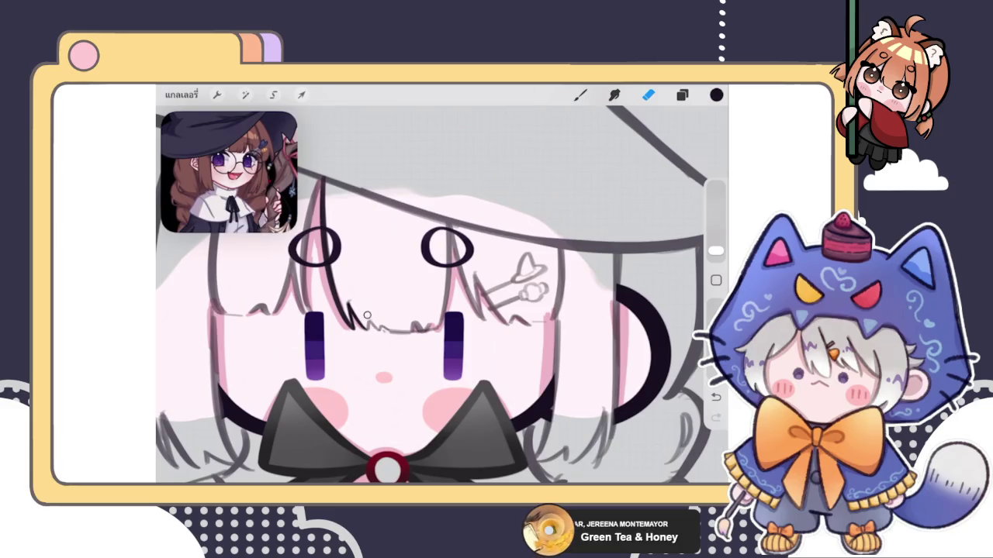
- Erase the stray part of the line under the right eye
drag(373, 334, 434, 323)
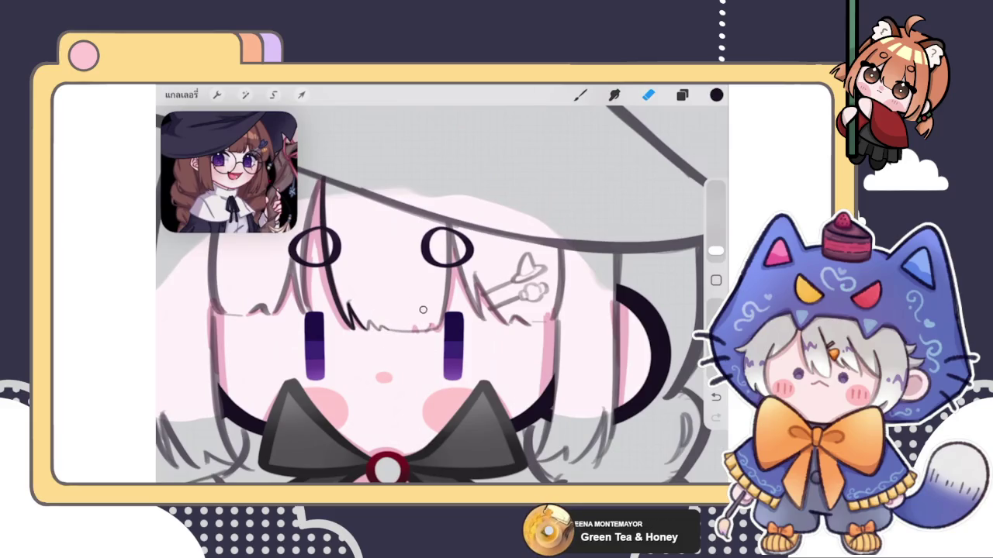
scroll(334, 309, up, 3)
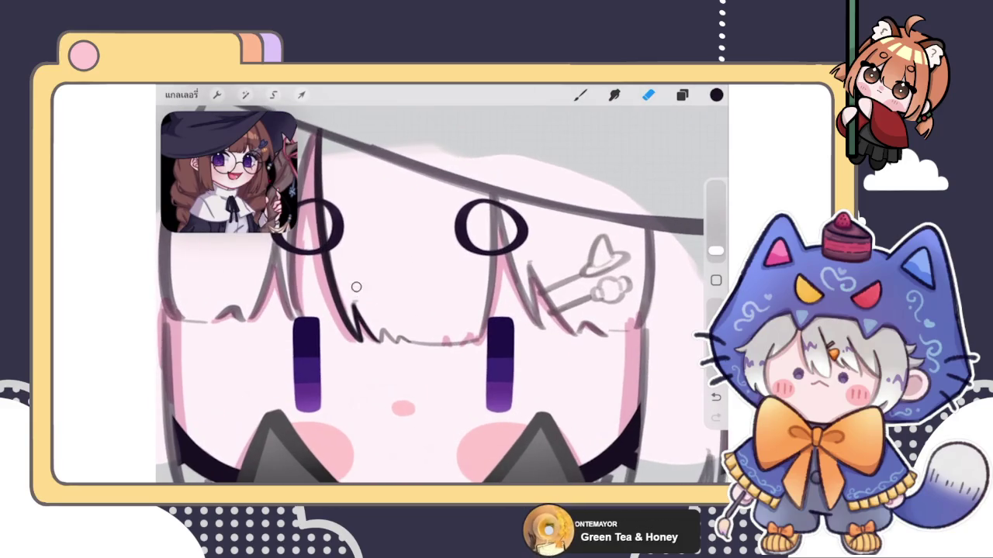
scroll(442, 295, down, 3)
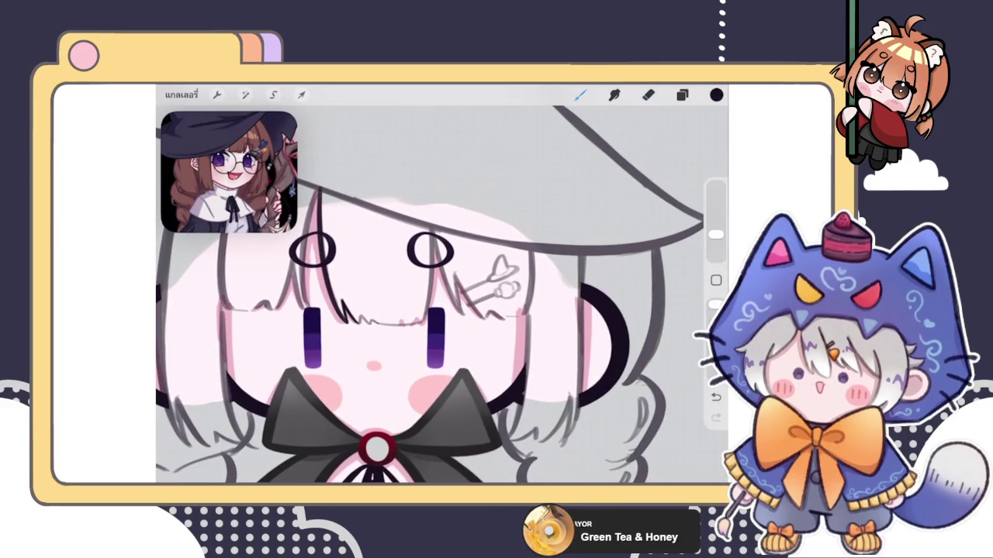
scroll(442, 295, up, 3)
- Switch back to the brush and make the line layer active for inking
click(580, 95)
click(682, 95)
click(605, 229)
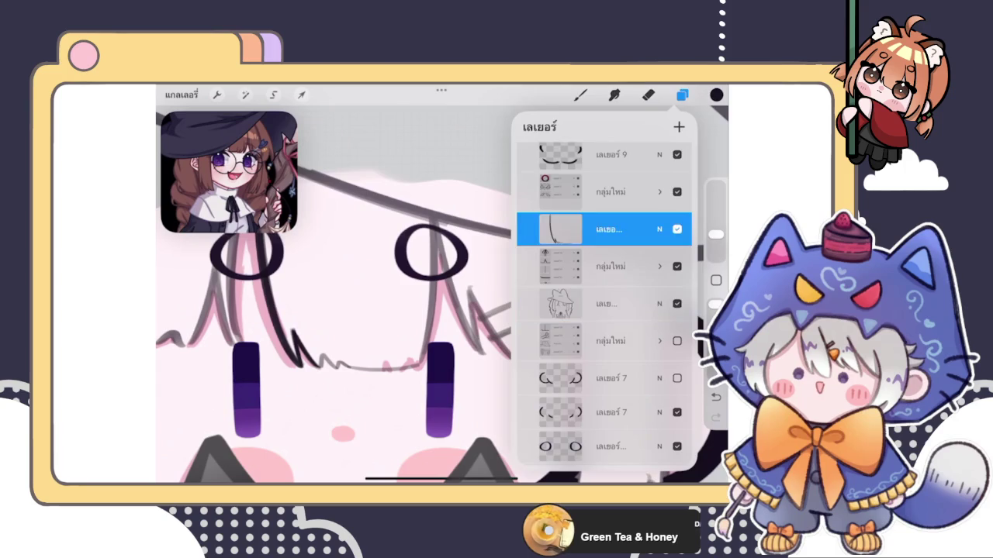
click(682, 95)
- Ink the bang strand down through the right eye, snapped into a clean QuickShape arc
scroll(442, 311, up, 2)
drag(470, 209, 453, 384)
key(ctrl+z)
drag(468, 200, 455, 384)
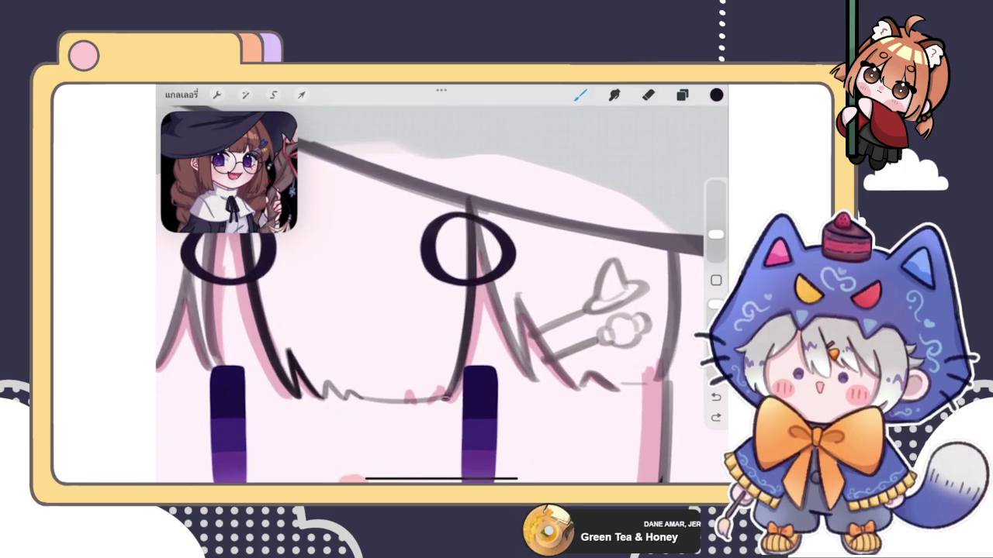
key(ctrl+z)
drag(464, 191, 450, 404)
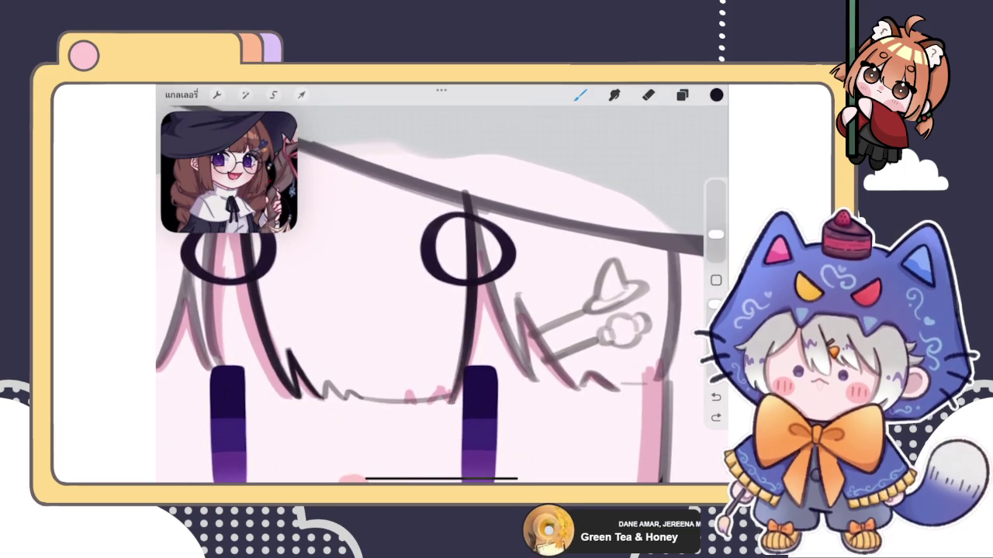
drag(464, 191, 453, 394)
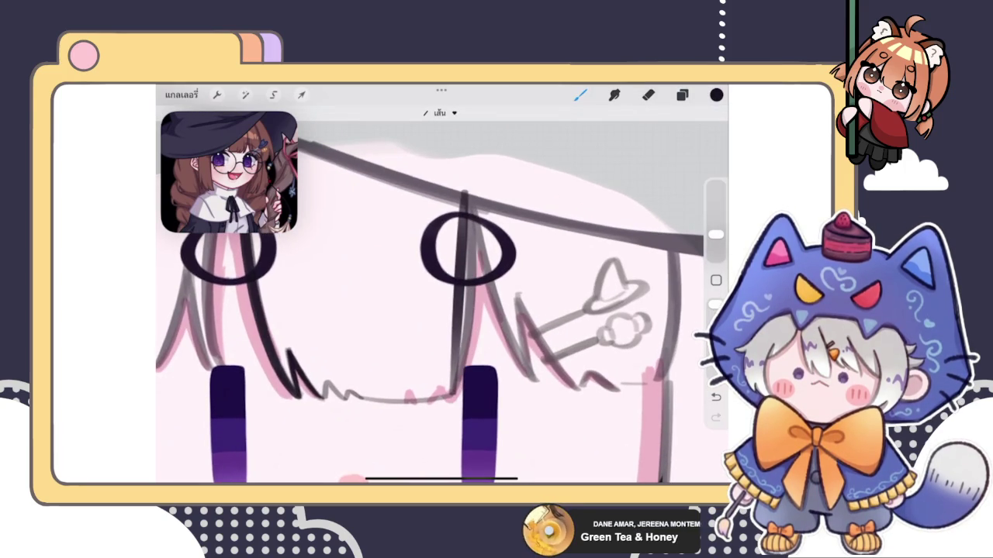
click(467, 130)
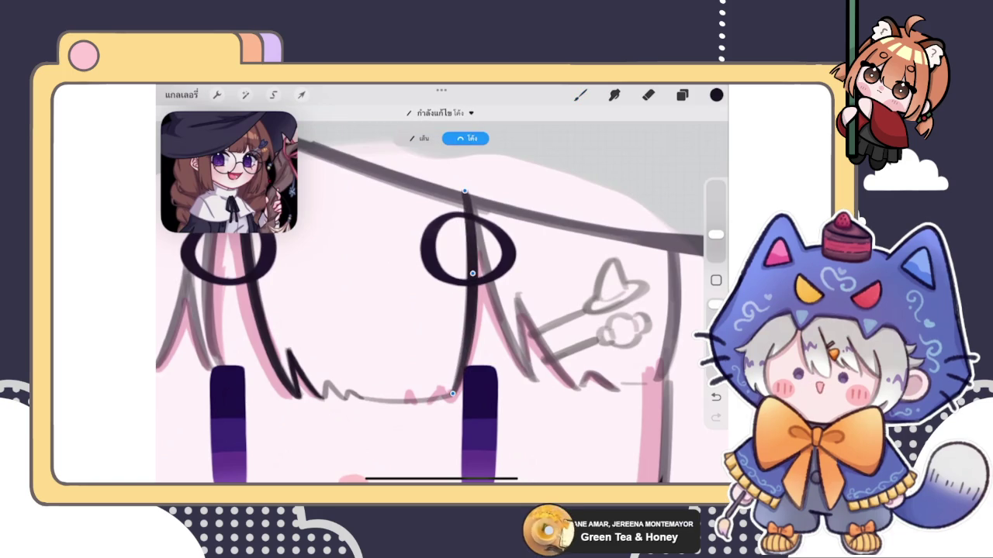
click(580, 94)
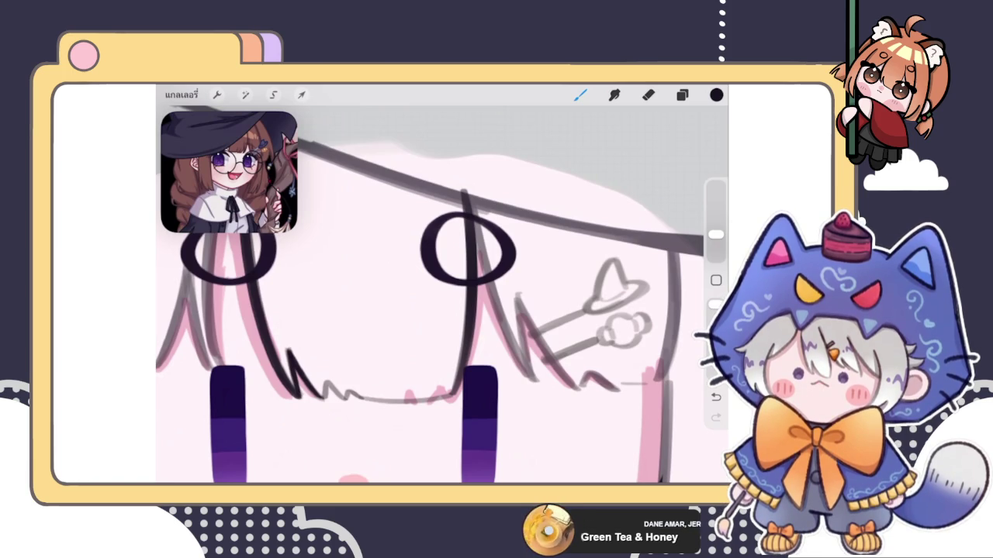
click(649, 95)
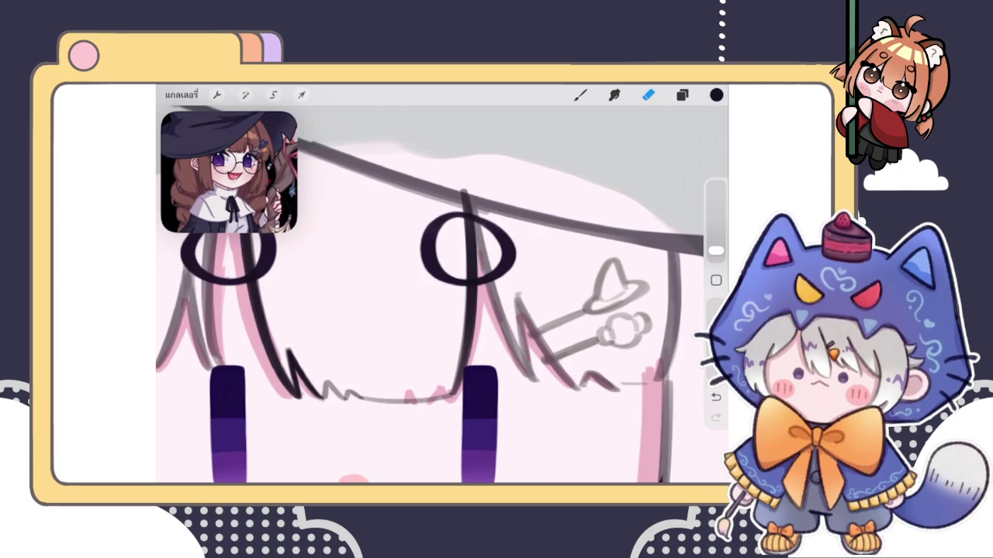
- Check the layer list and briefly look at the eraser's brush choices
click(682, 95)
click(682, 94)
click(648, 95)
click(647, 95)
scroll(442, 294, down, 3)
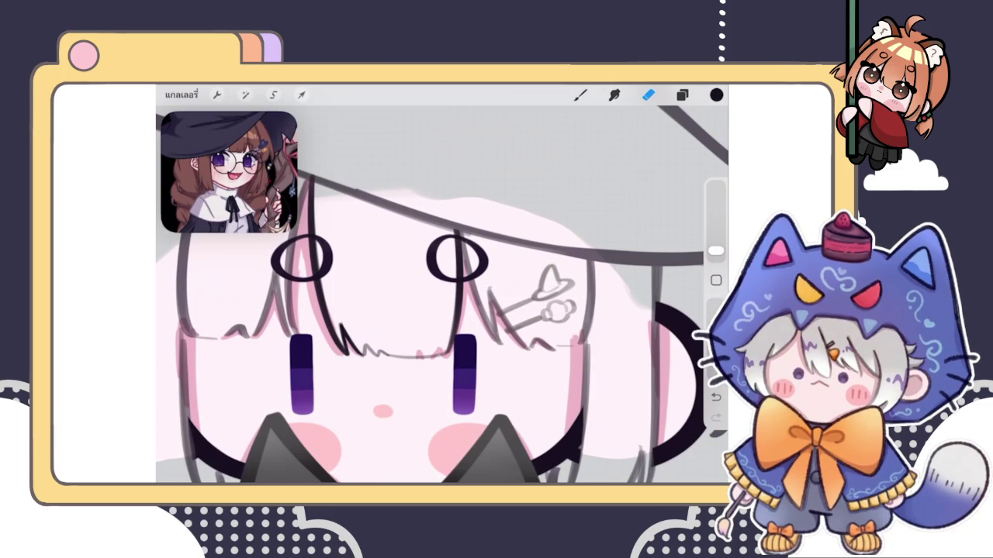
- Recheck the active layer, zoom in on the face, and open the eraser brush library
click(681, 95)
click(682, 95)
click(682, 95)
click(682, 94)
click(681, 95)
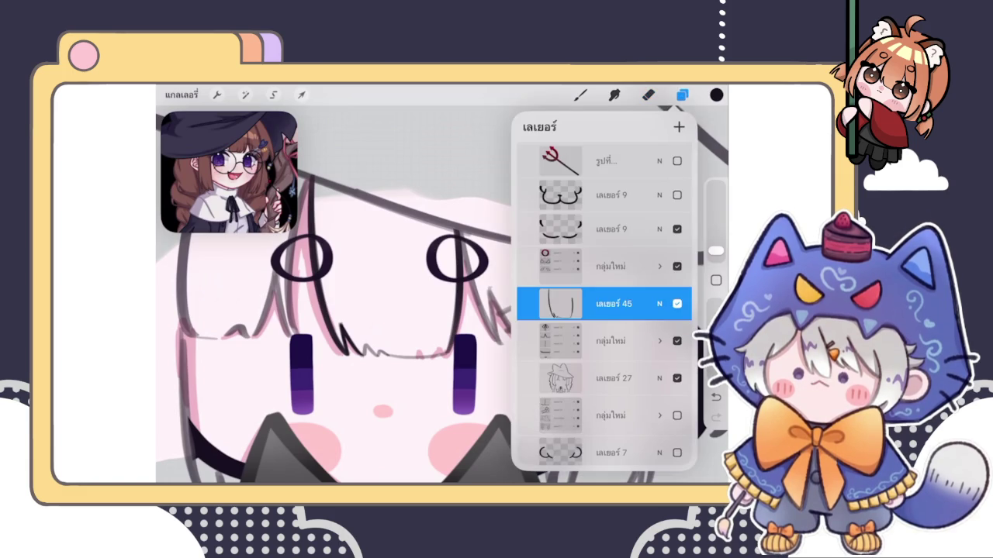
click(682, 95)
scroll(466, 350, up, 2)
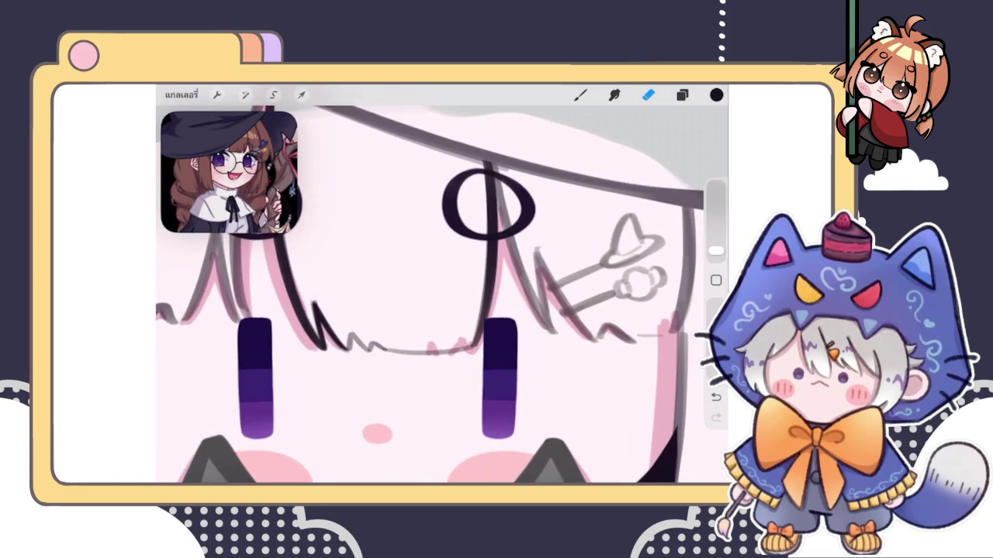
scroll(466, 349, up, 2)
scroll(465, 349, up, 2)
click(649, 95)
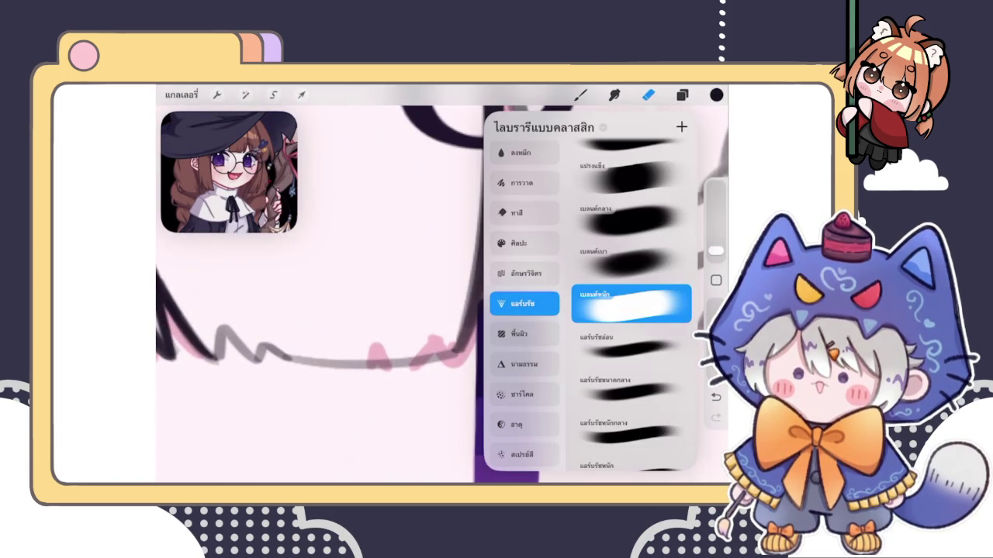
- Close the eraser library, return to the inking brush, and recheck the layers
click(452, 390)
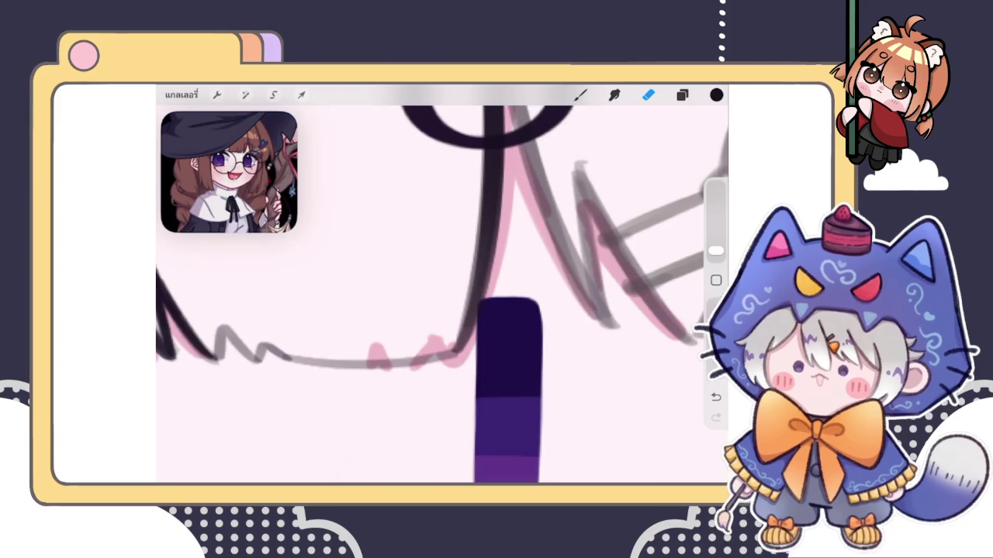
click(580, 94)
click(682, 95)
click(682, 94)
scroll(442, 287, down, 2)
scroll(443, 287, down, 2)
scroll(442, 294, up, 2)
scroll(442, 295, up, 3)
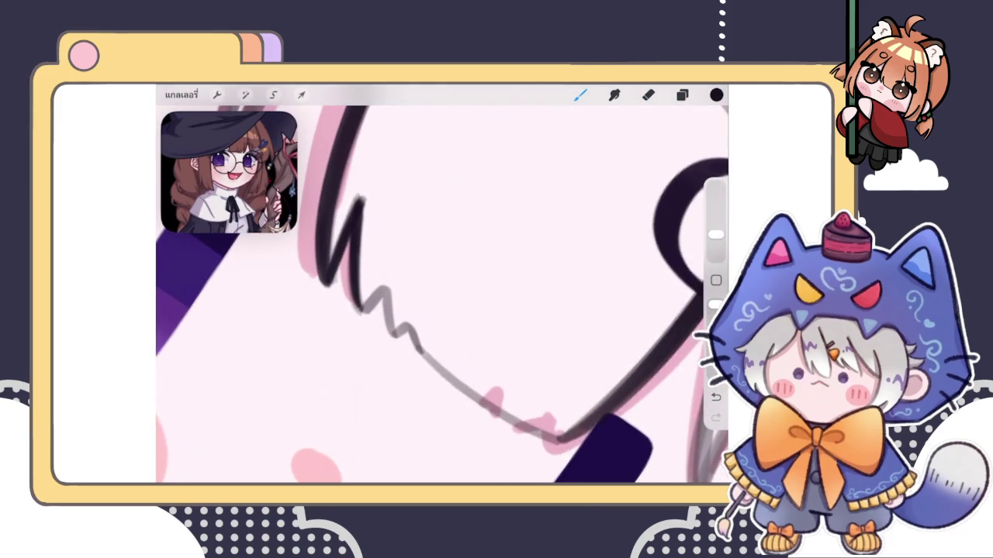
scroll(442, 295, up, 2)
- Toggle undo and redo repeatedly to compare the zigzag stroke, keeping it in place
key(ctrl+z)
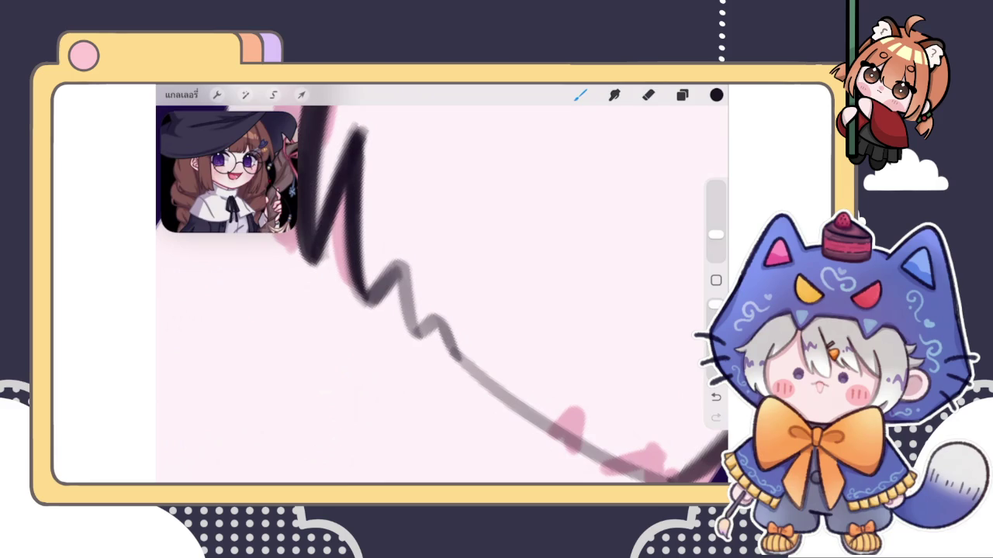
key(ctrl+shift+z)
key(ctrl+z)
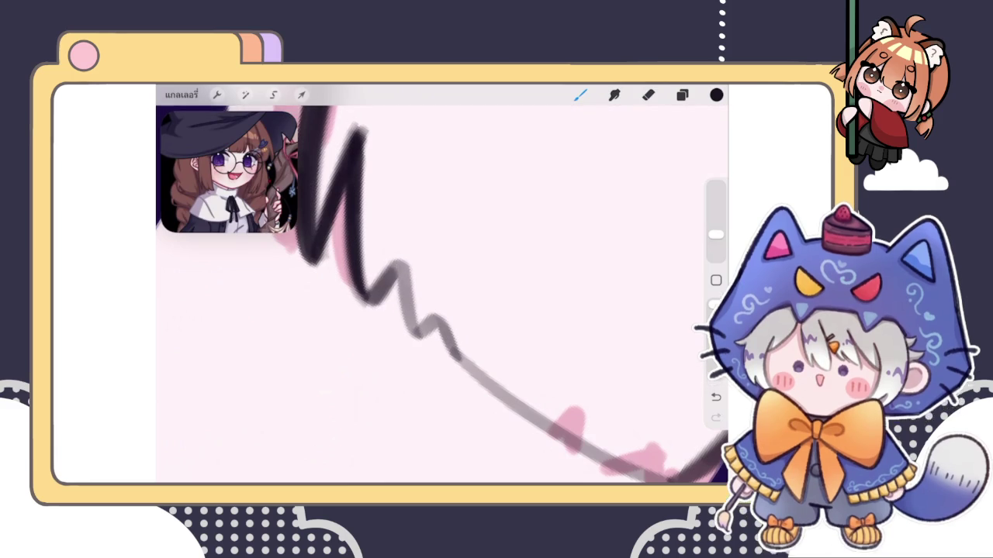
key(ctrl+shift+z)
key(ctrl+z)
key(ctrl+shift+z)
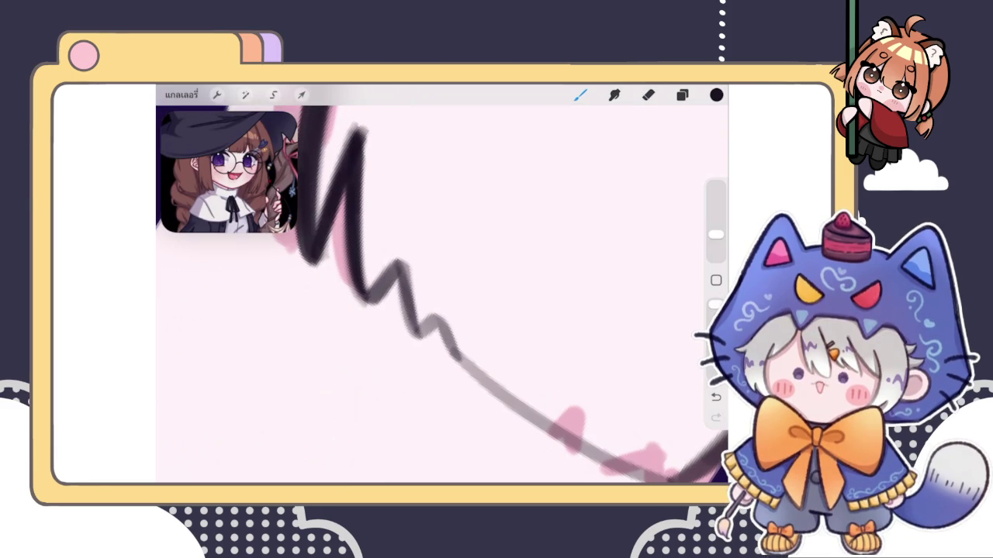
key(ctrl+z)
key(ctrl+shift+z)
key(ctrl+z)
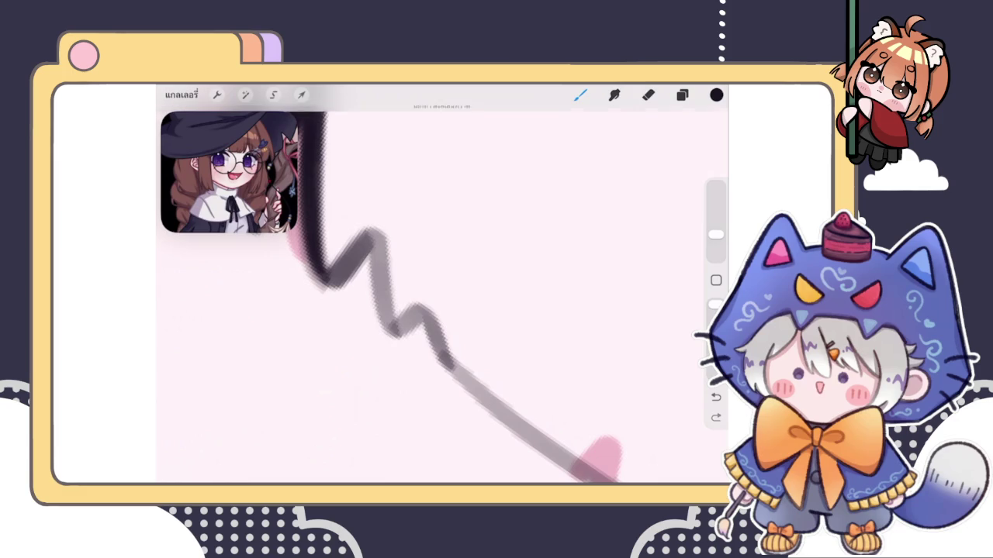
key(ctrl+shift+z)
key(ctrl+z)
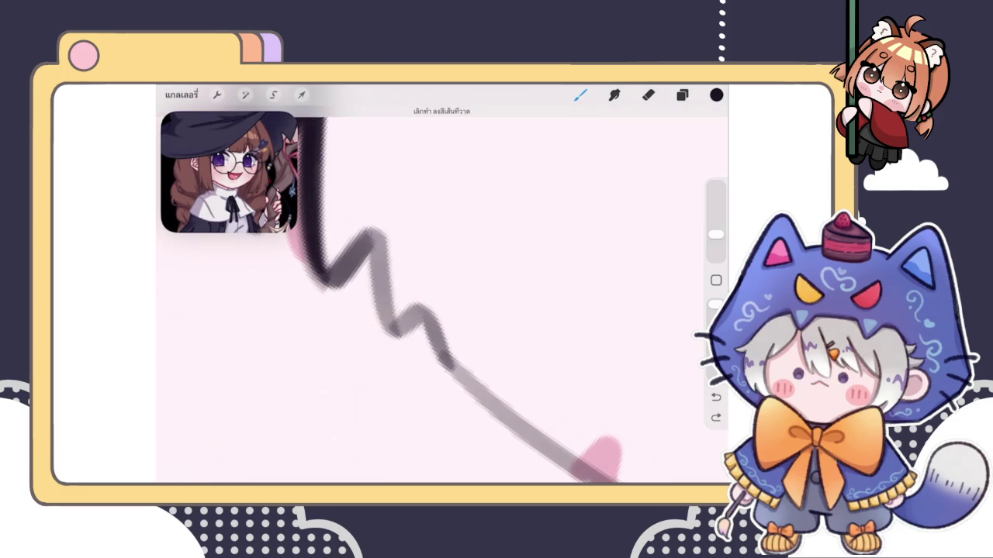
key(ctrl+shift+z)
key(ctrl+z)
key(ctrl+shift+z)
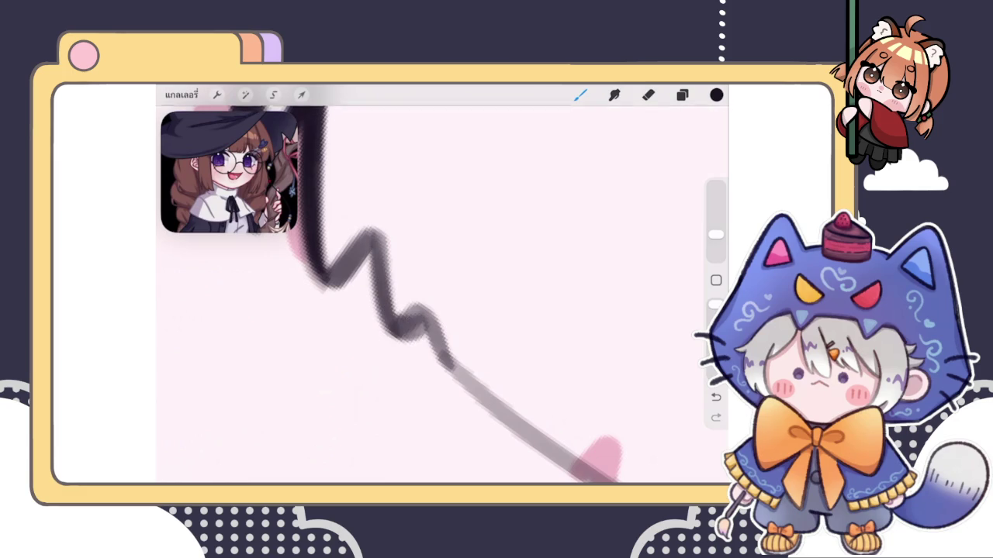
key(ctrl+z)
key(ctrl+shift+z)
key(ctrl+z)
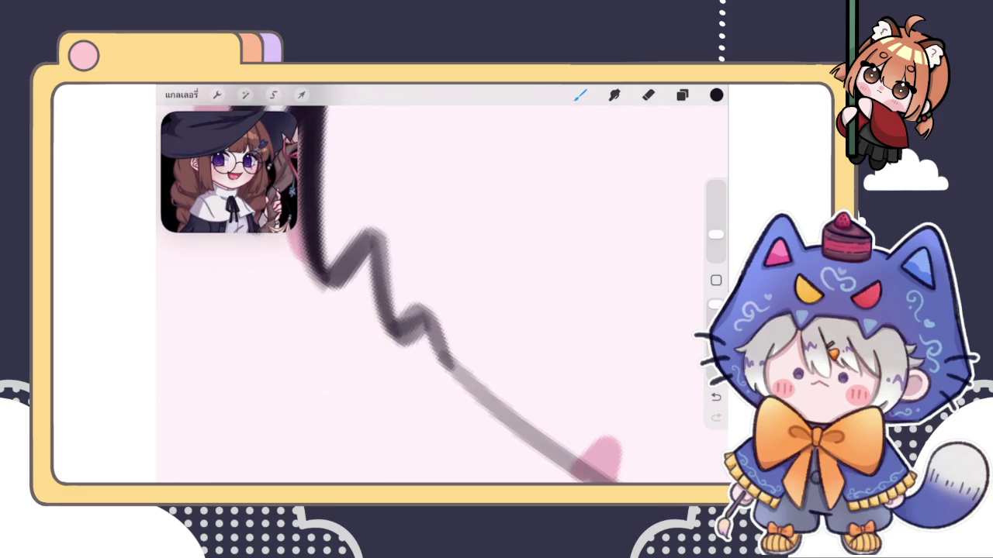
key(ctrl+shift+z)
key(ctrl+z)
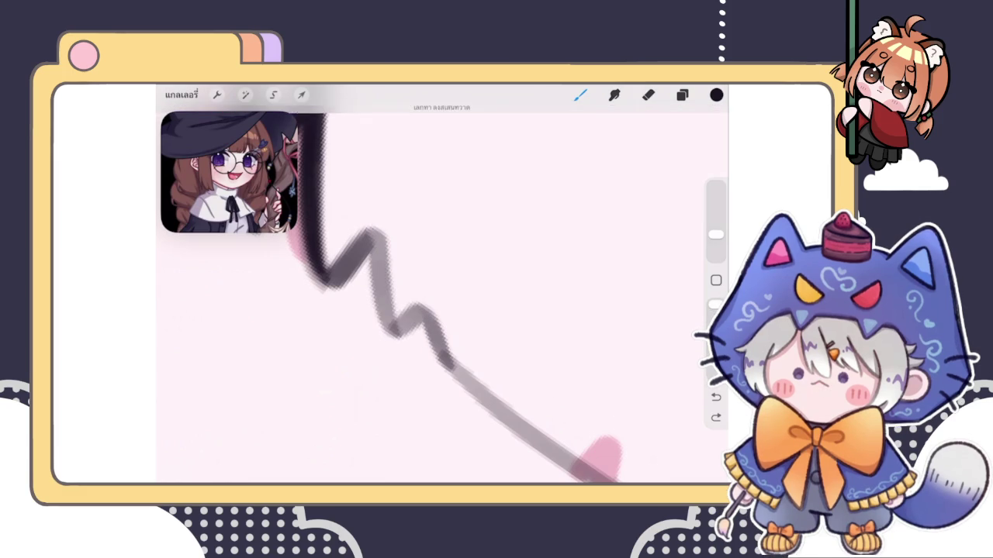
key(ctrl+shift+z)
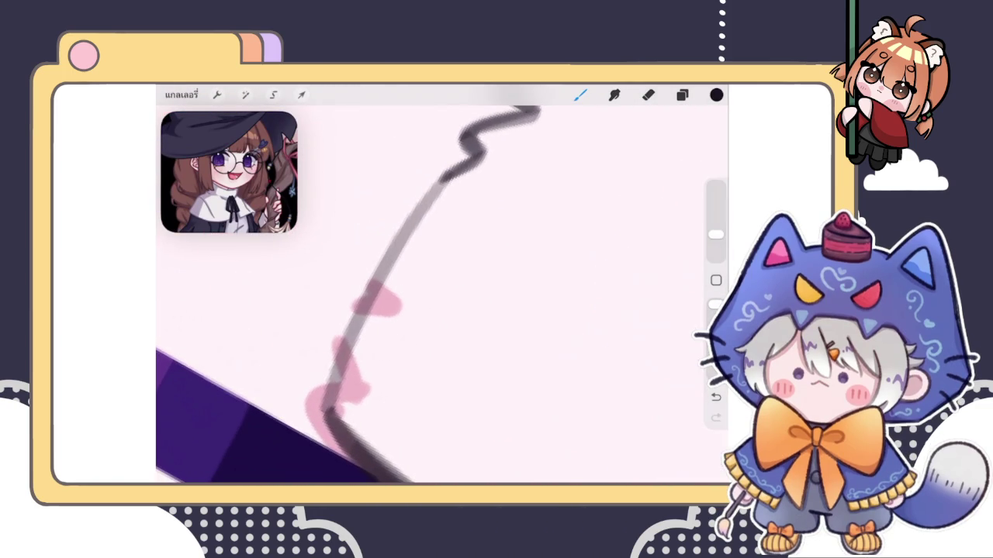
- Try tracing the grey strand line up to the bangs, undoing each attempt
mouse_move(325, 415)
mouse_down()
mouse_move(372, 248)
mouse_move(442, 190)
mouse_up()
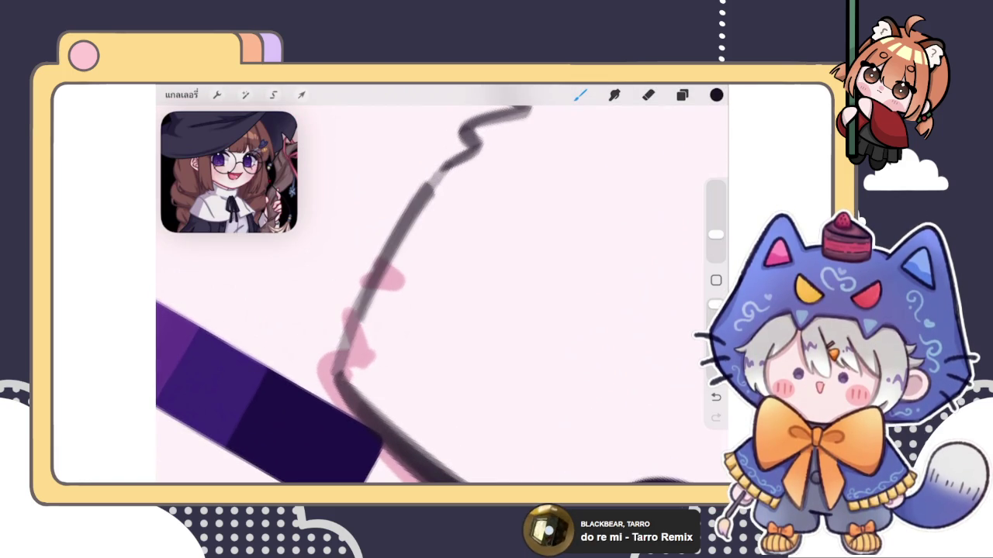
key(ctrl+z)
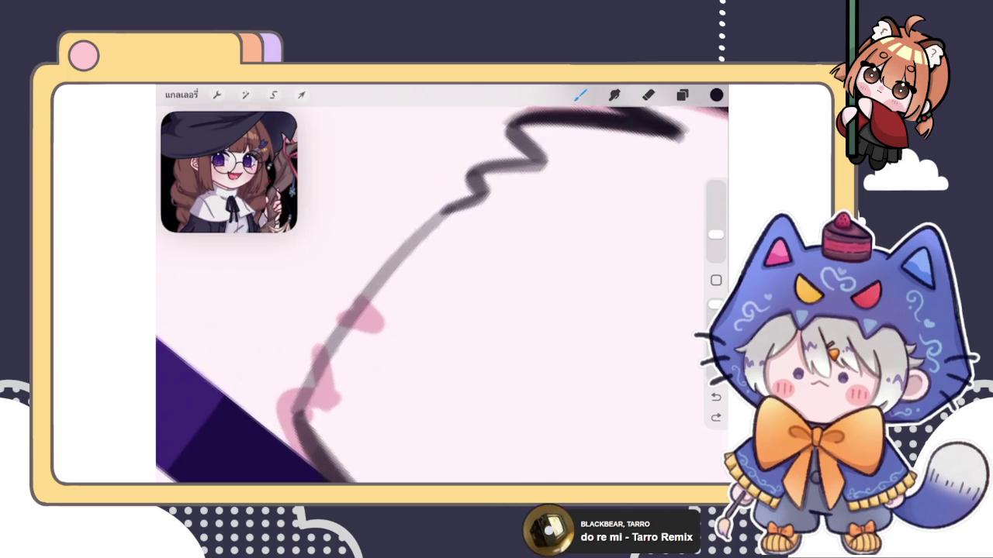
drag(313, 380, 448, 211)
key(ctrl+z)
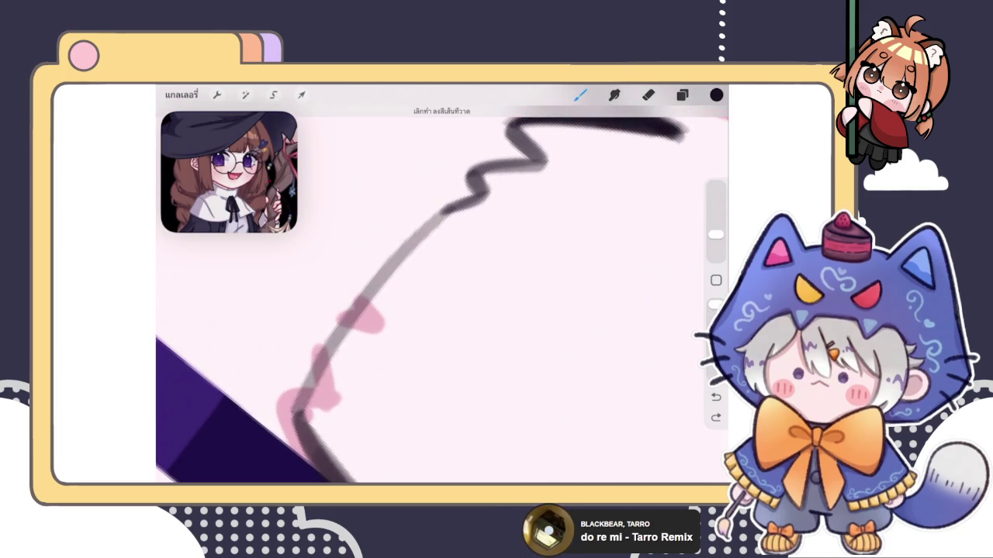
drag(294, 419, 447, 212)
key(ctrl+z)
mouse_move(296, 417)
mouse_down()
mouse_move(445, 209)
mouse_move(295, 419)
mouse_up()
key(ctrl+z)
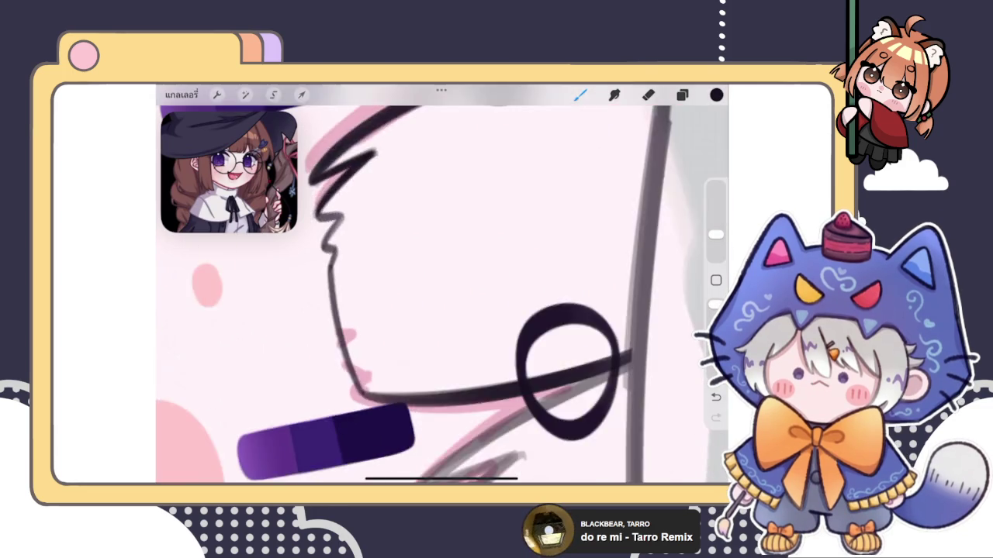
scroll(441, 295, down, 5)
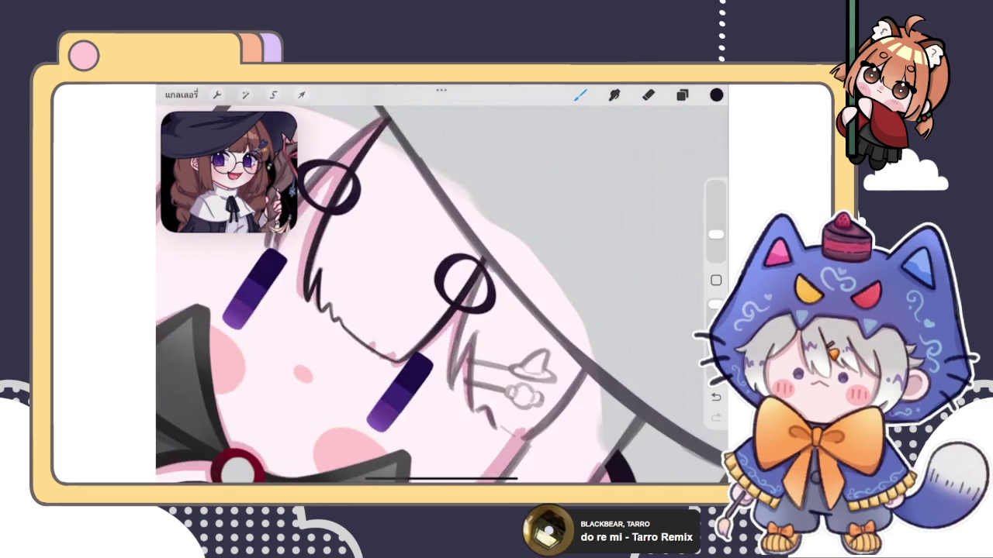
scroll(483, 299, up, 5)
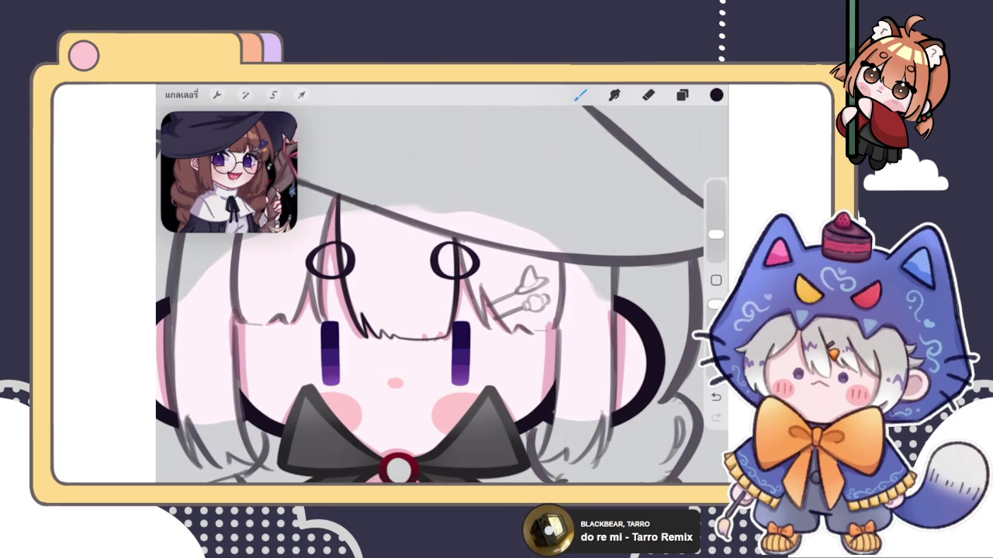
scroll(442, 295, up, 3)
- Draft the line down the left hair strand, undoing the unsatisfactory tries
drag(397, 194, 357, 383)
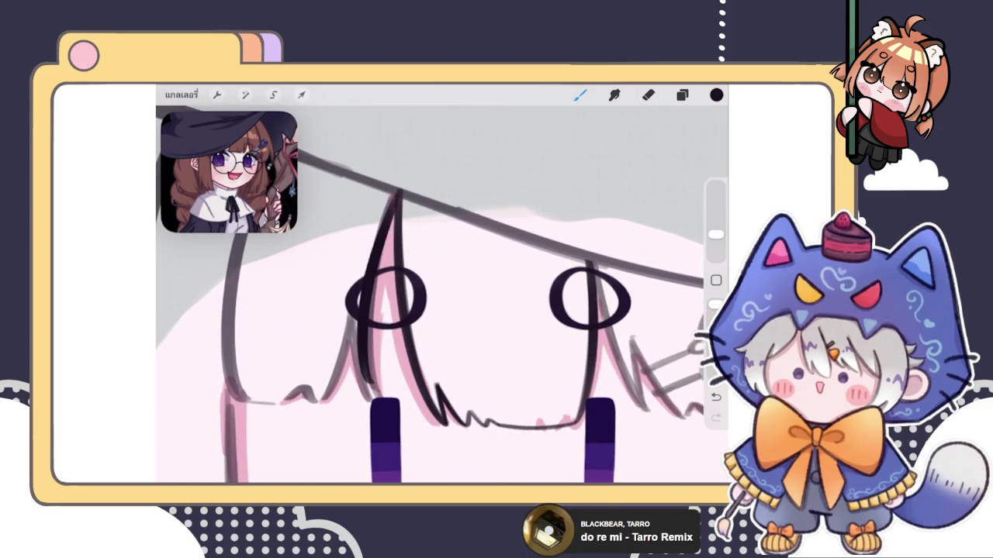
key(ctrl+z)
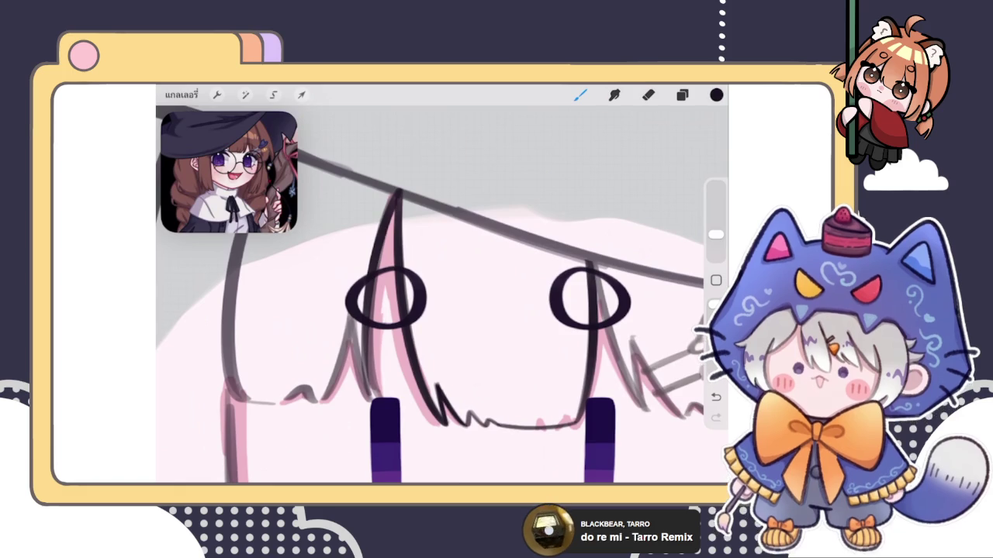
drag(397, 194, 365, 320)
key(ctrl+z)
mouse_move(397, 192)
mouse_down()
mouse_move(365, 311)
mouse_move(377, 392)
mouse_up()
key(ctrl+z)
key(ctrl+z)
key(ctrl+shift+z)
- Redraw the left strand from the hat brim down past the eye, keeping the final line
key(ctrl+z)
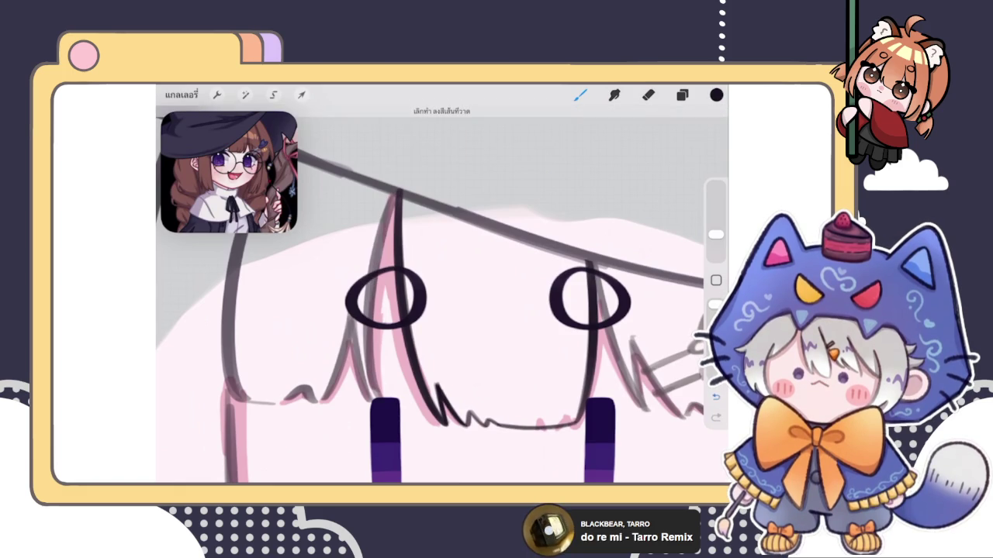
drag(397, 193, 370, 381)
key(ctrl+z)
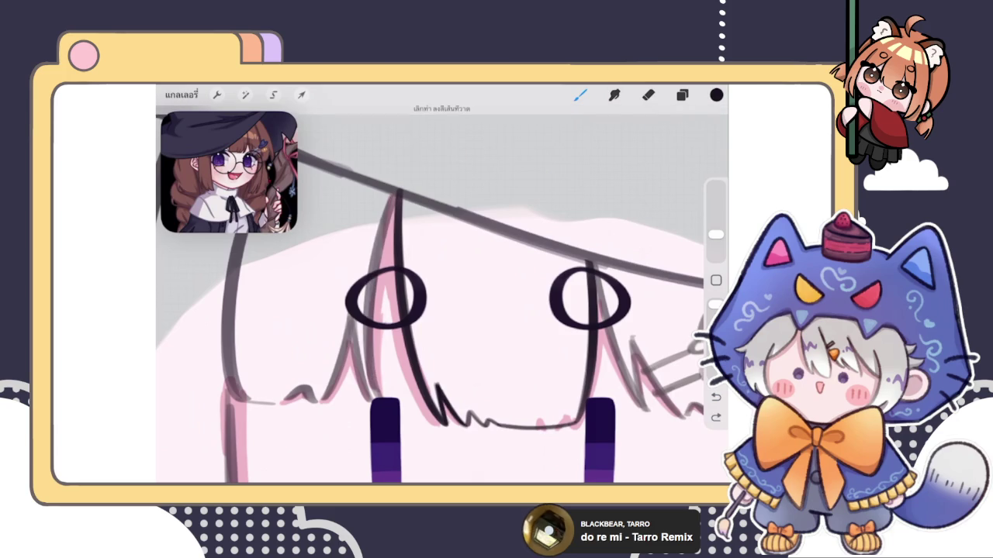
mouse_move(397, 193)
mouse_down()
mouse_move(372, 326)
mouse_move(377, 399)
mouse_up()
key(ctrl+z)
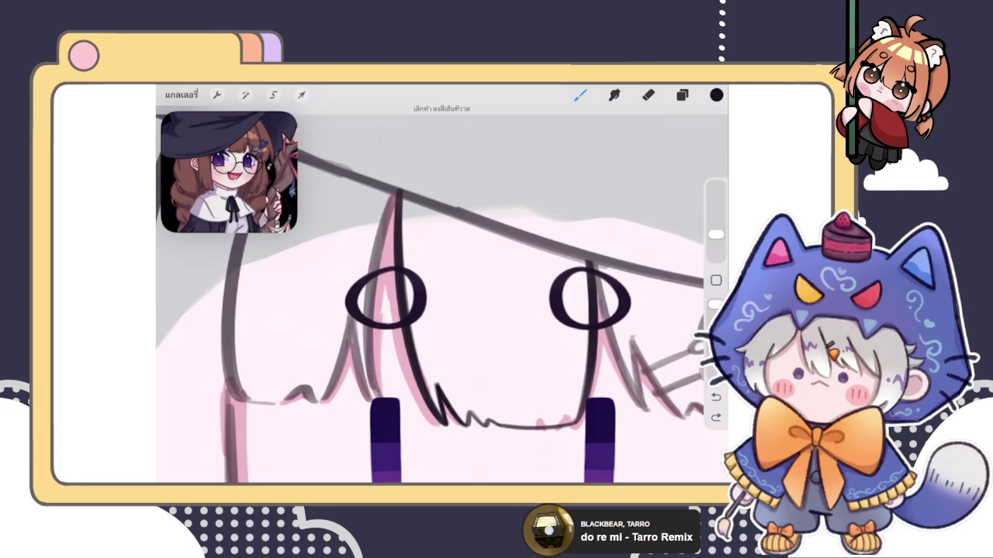
drag(397, 193, 377, 399)
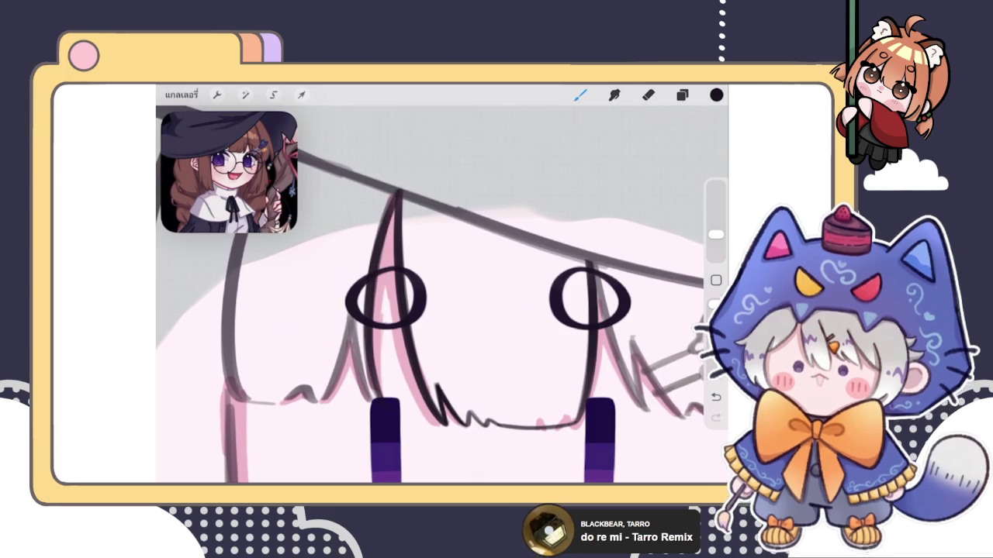
key(ctrl+z)
drag(397, 192, 377, 400)
key(ctrl+z)
drag(397, 193, 377, 399)
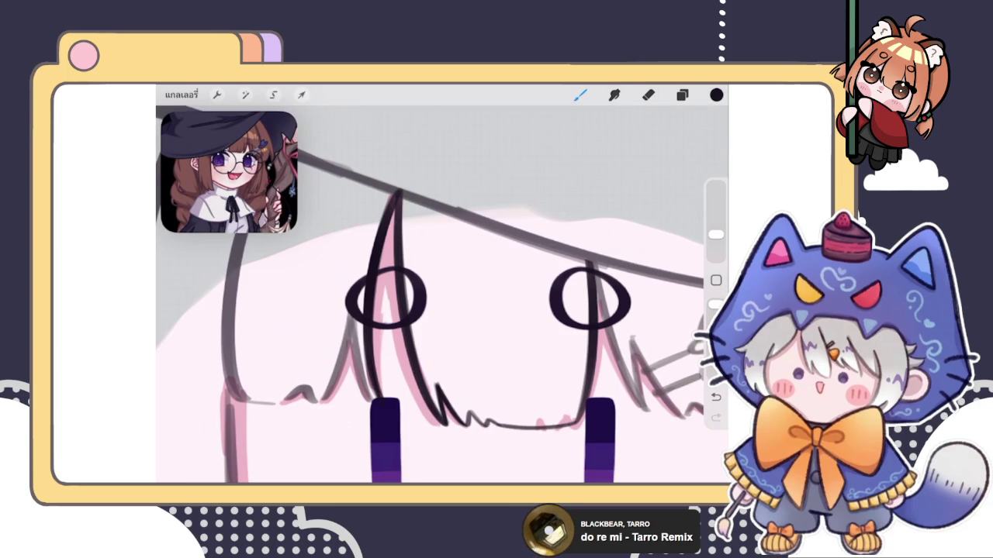
scroll(388, 295, up, 3)
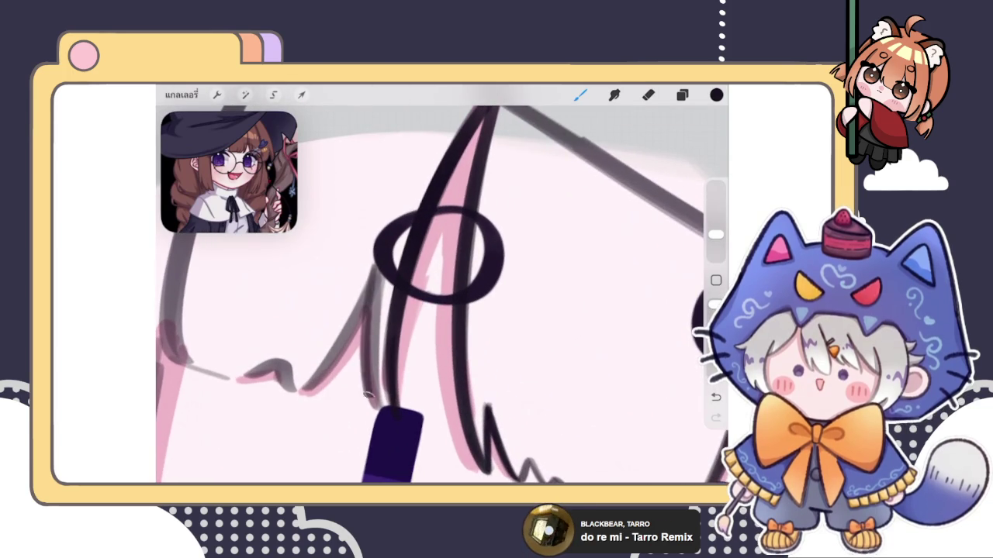
- Ink a darker line along the hair's left edge, running down below the eye
drag(373, 272, 387, 407)
key(ctrl+z)
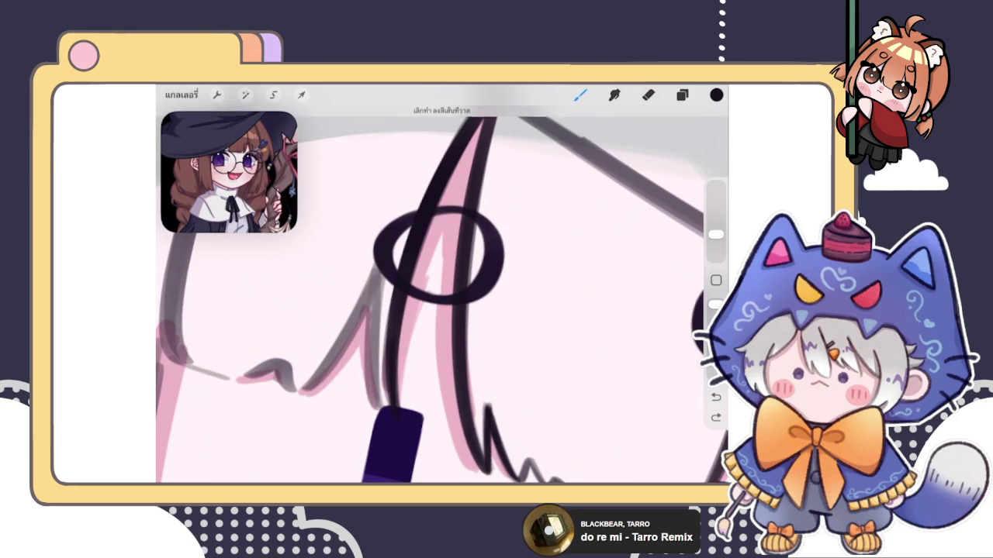
key(ctrl+z)
key(ctrl+shift+z)
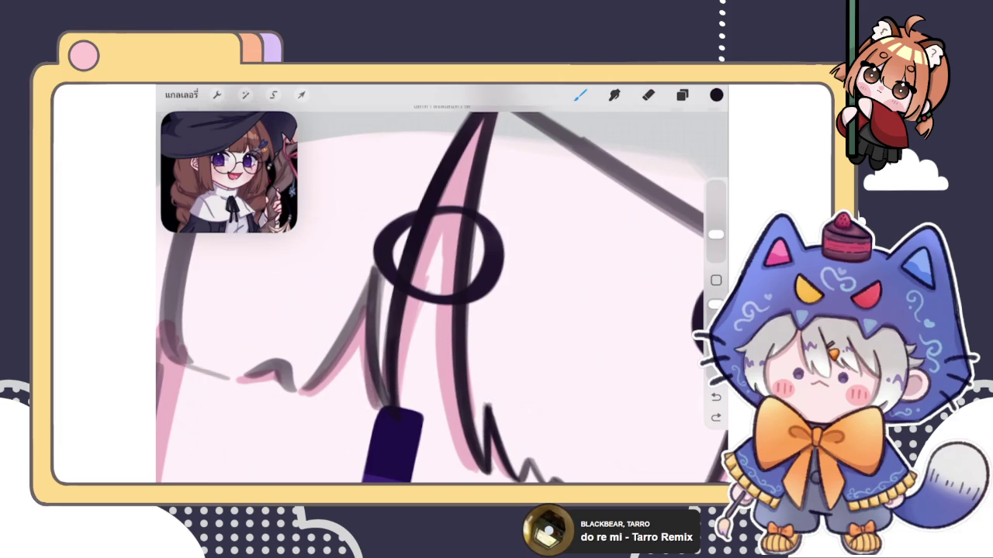
key(ctrl+z)
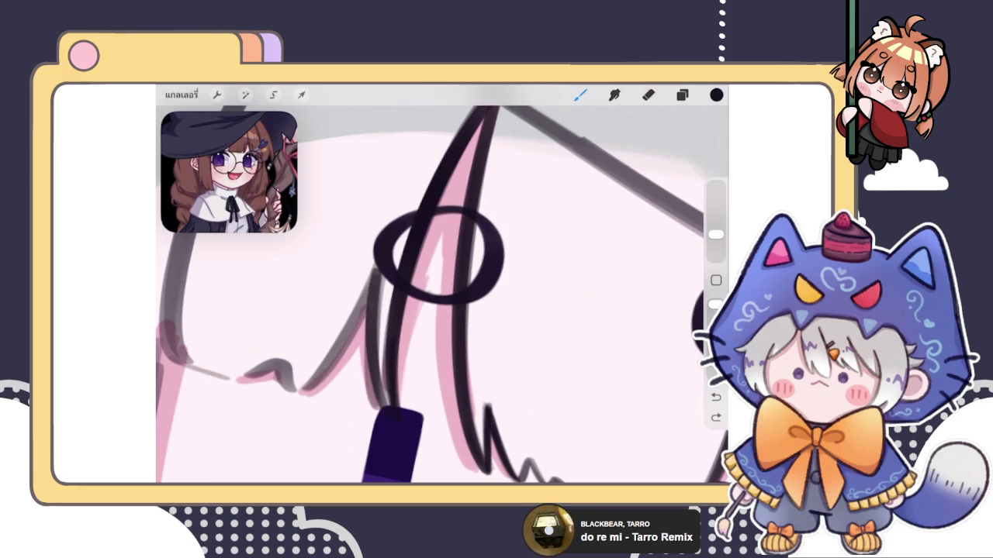
key(ctrl+z)
key(ctrl+shift+z)
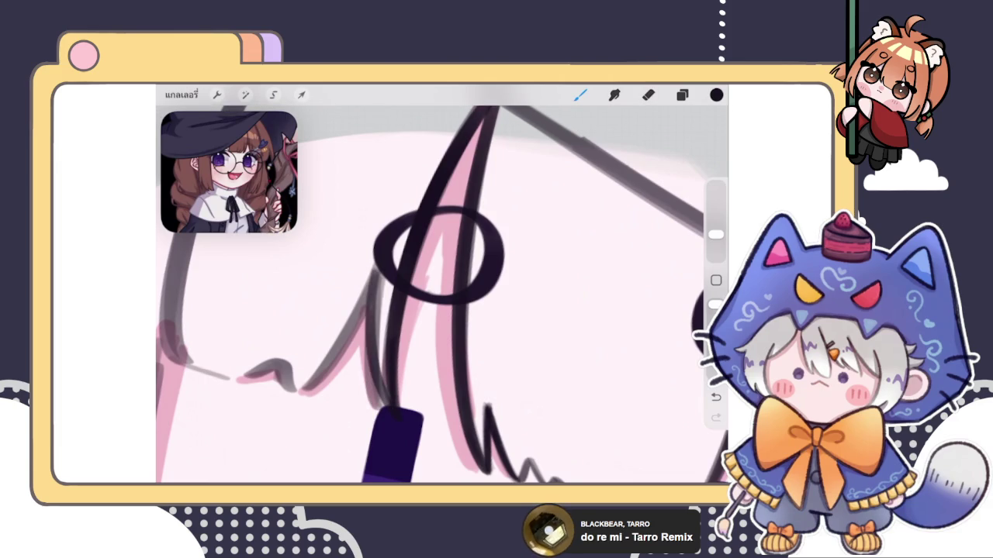
drag(364, 271, 388, 405)
key(ctrl+z)
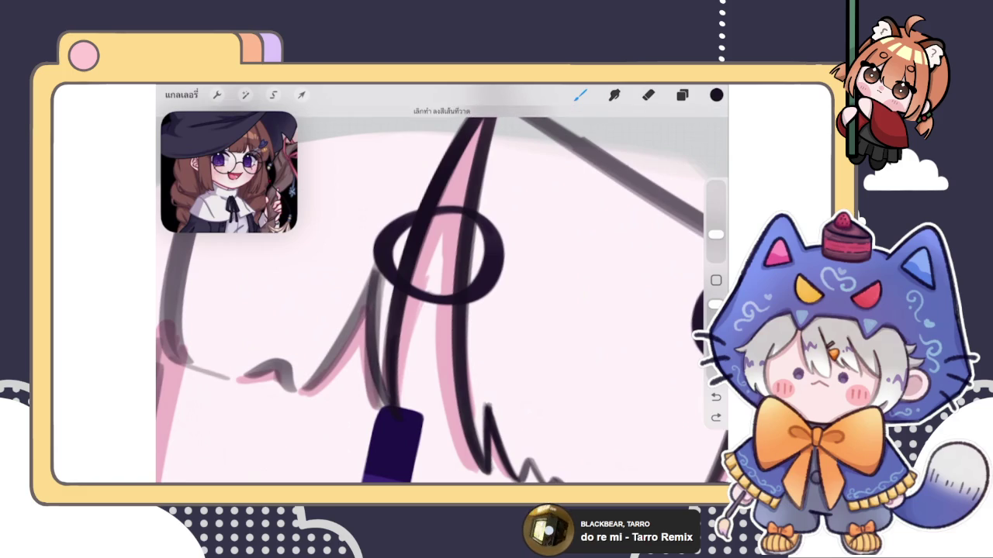
drag(371, 275, 388, 405)
- Zoom in and ink the zigzag strand tips beside the left eye
scroll(443, 295, down, 5)
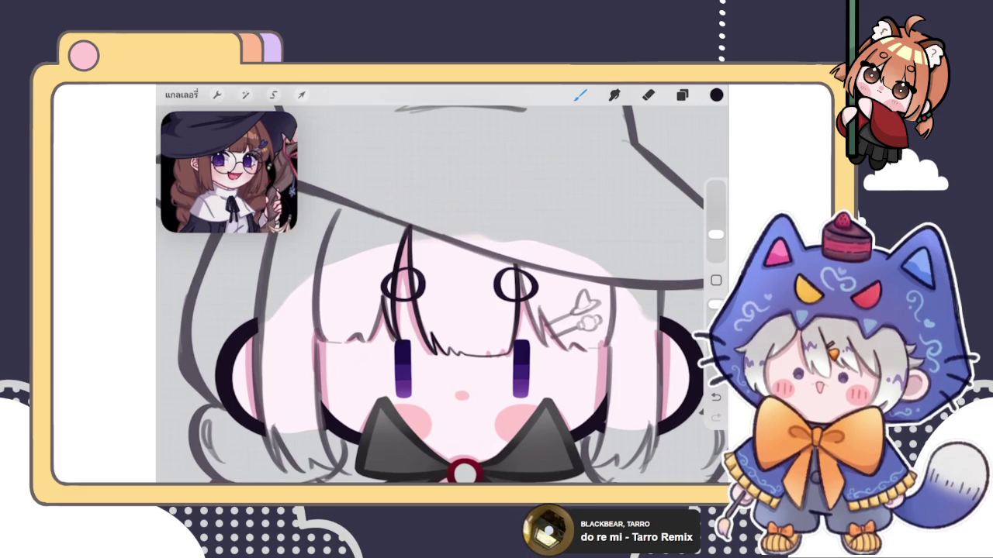
scroll(403, 287, up, 5)
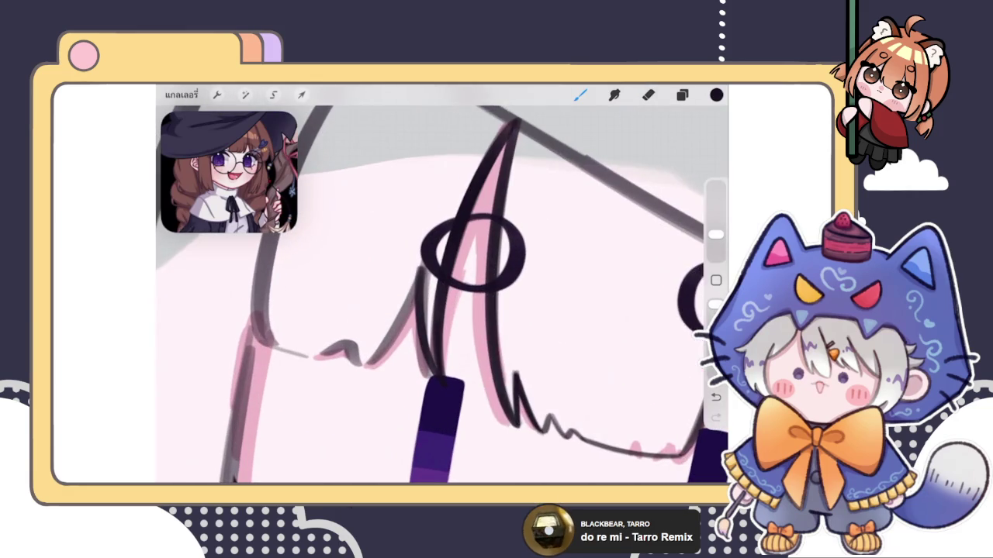
scroll(403, 287, up, 2)
scroll(404, 287, up, 3)
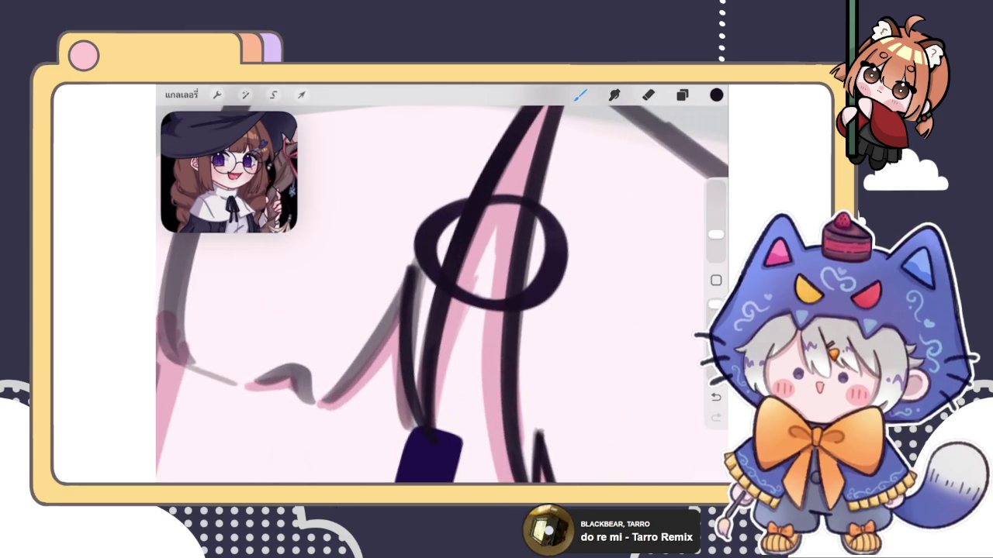
drag(593, 358, 721, 427)
drag(436, 244, 401, 372)
key(ctrl+z)
drag(436, 244, 392, 384)
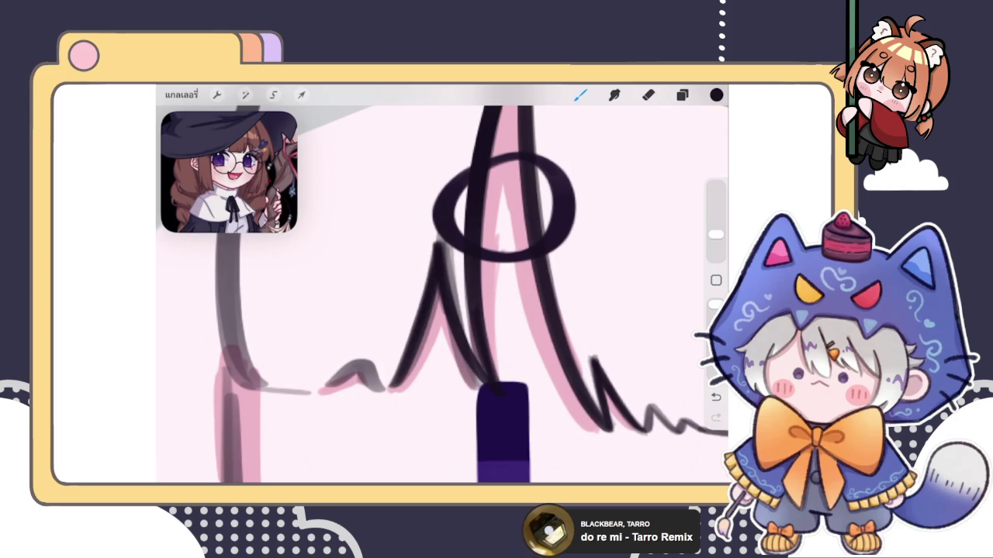
key(ctrl+z)
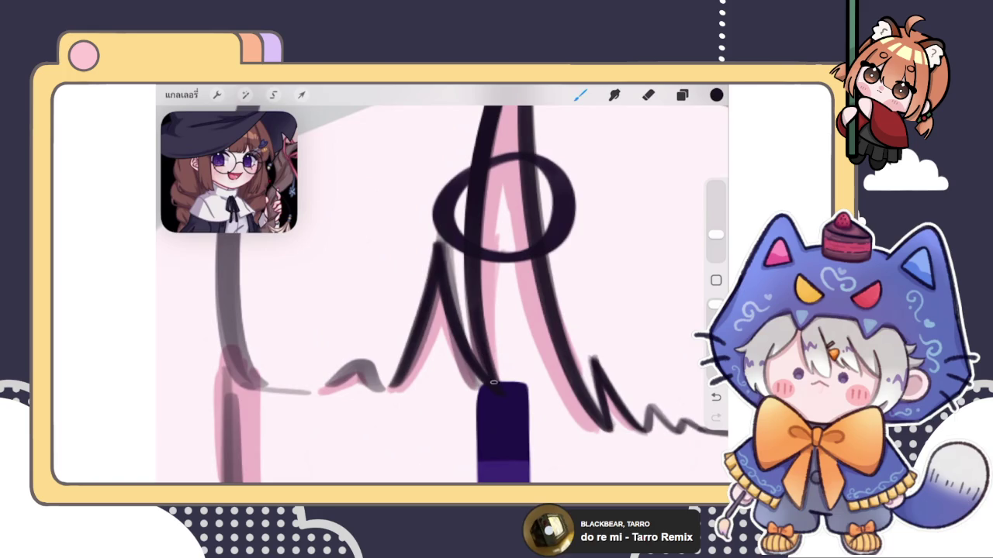
- Trace the grey left bang line in black as a freehand stroke, without curve snapping
scroll(442, 284, down, 3)
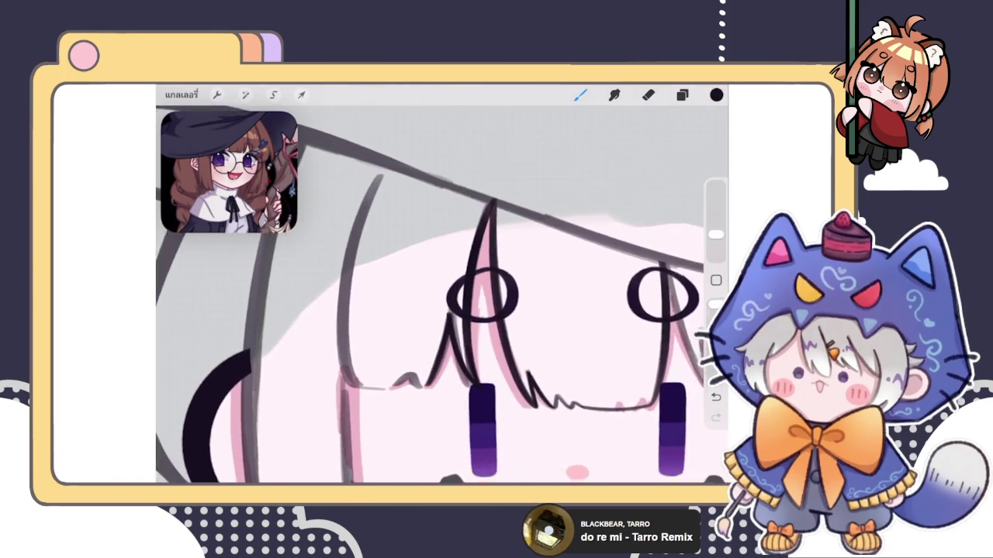
drag(380, 166, 339, 373)
key(ctrl+z)
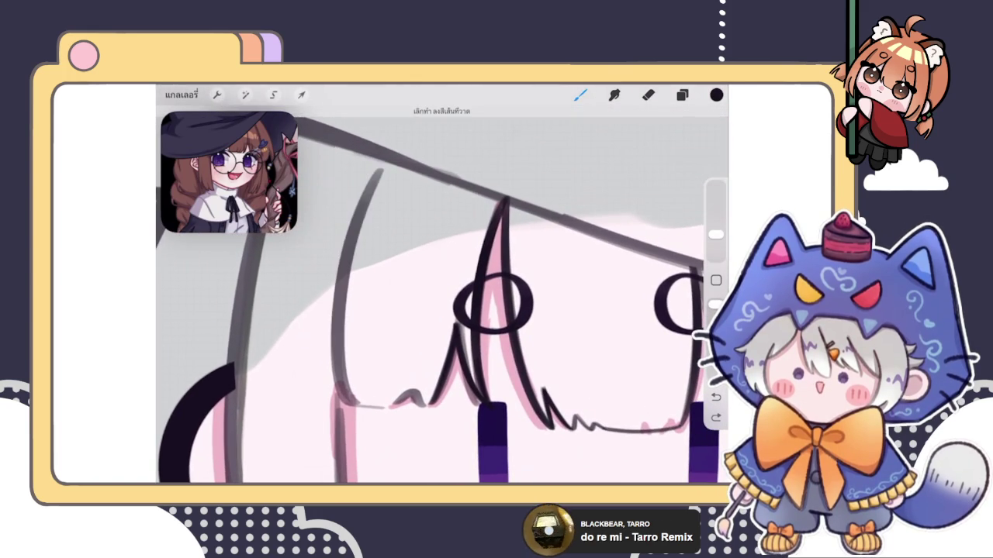
key(ctrl+shift+z)
key(ctrl+z)
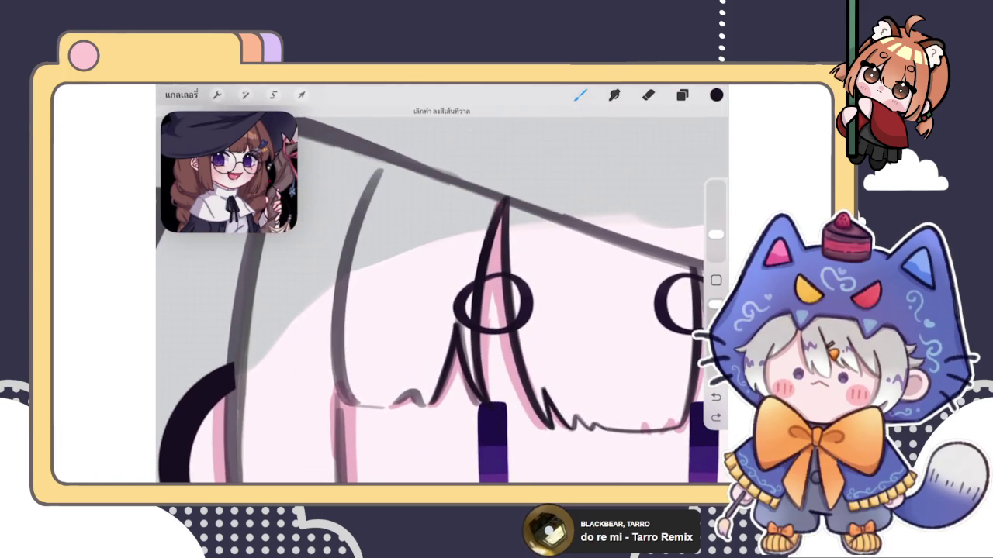
drag(381, 168, 351, 403)
key(ctrl+z)
scroll(442, 295, down, 3)
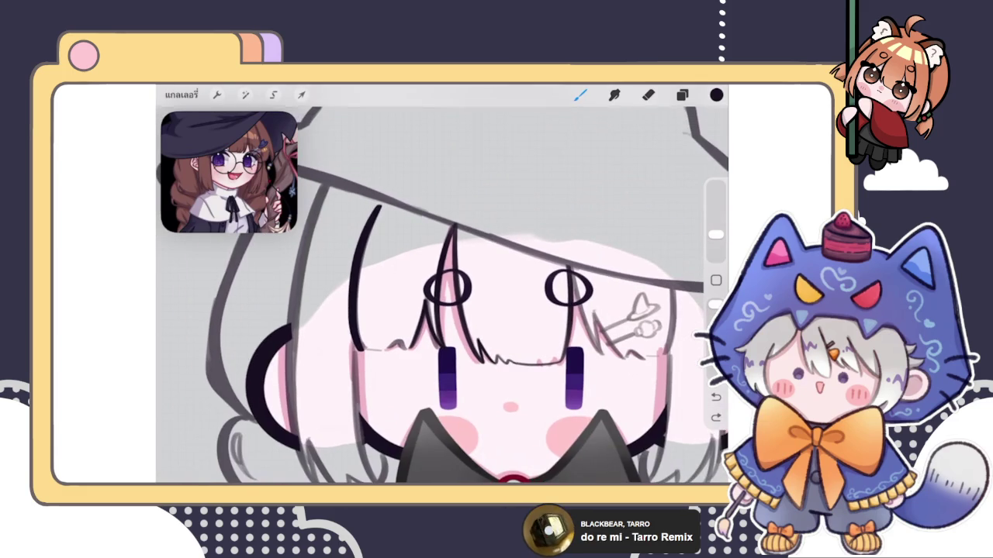
- Zoom in and ink the grey strand line beside the left side of the face
scroll(365, 372, up, 5)
scroll(443, 295, up, 2)
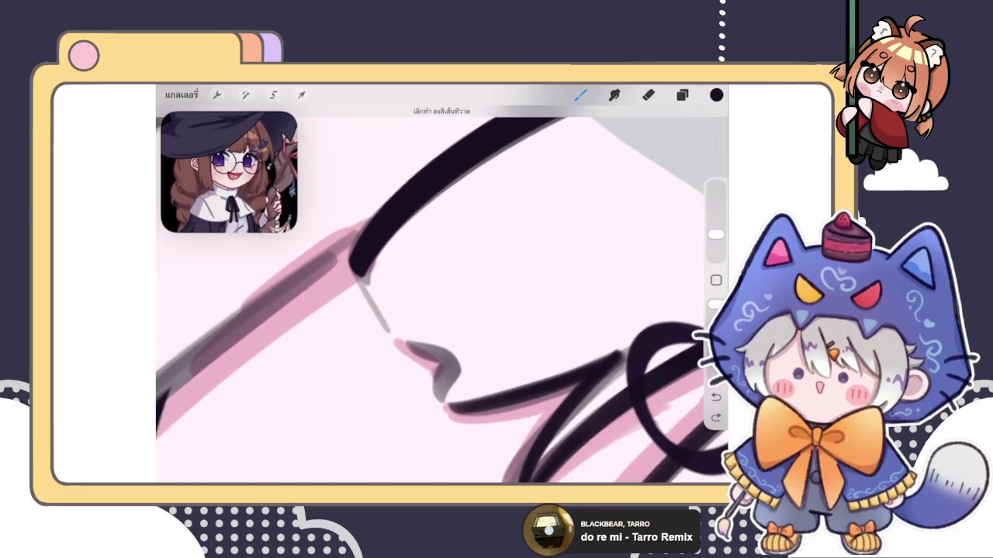
scroll(442, 294, up, 2)
scroll(442, 294, up, 2)
drag(365, 259, 340, 353)
key(ctrl+z)
drag(366, 260, 339, 353)
mouse_move(369, 258)
mouse_down()
mouse_move(336, 361)
mouse_move(365, 273)
mouse_up()
- Zoom in and out to review the inked bangs over the sketch
scroll(442, 287, down, 5)
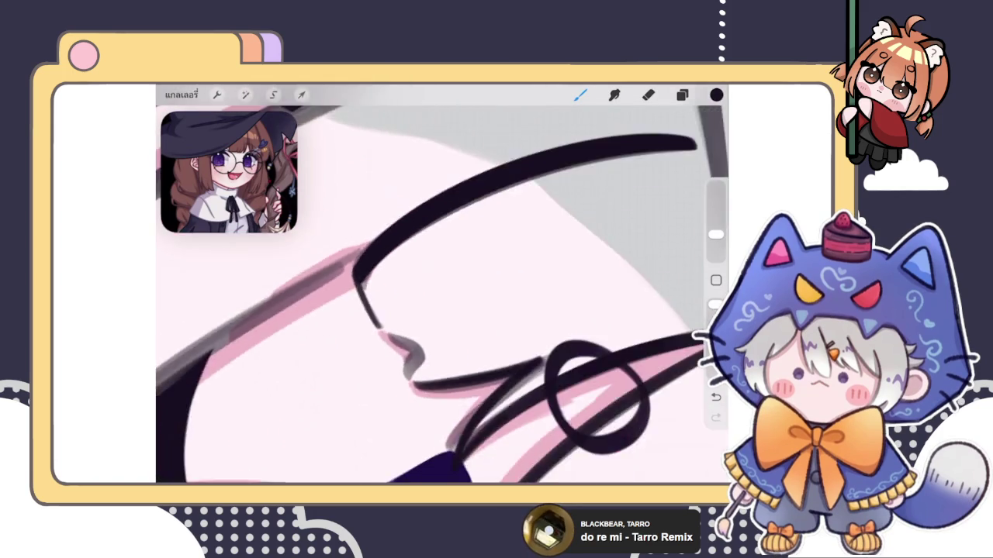
scroll(442, 287, down, 3)
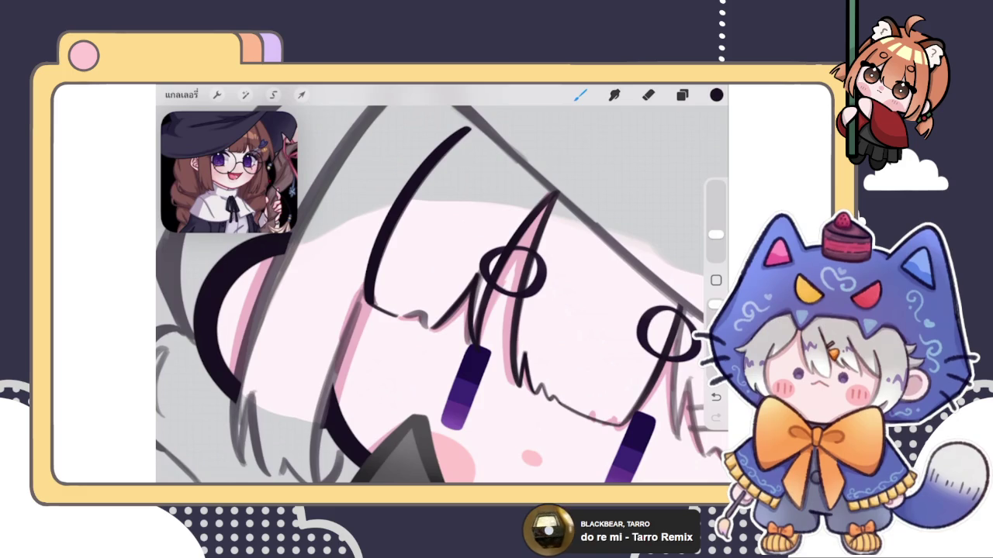
scroll(442, 294, up, 5)
scroll(442, 295, up, 3)
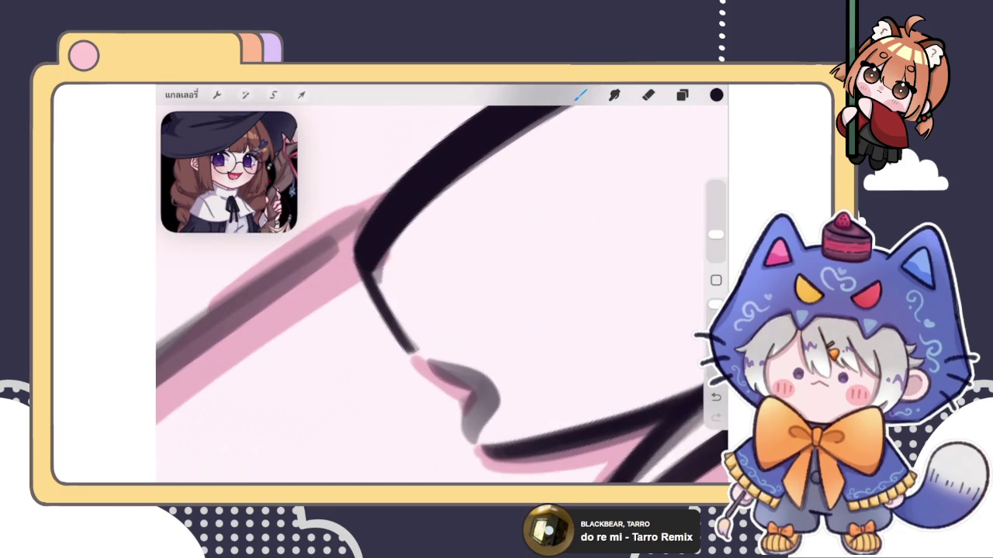
scroll(442, 295, down, 3)
scroll(442, 295, down, 3)
scroll(443, 295, down, 5)
scroll(442, 295, down, 2)
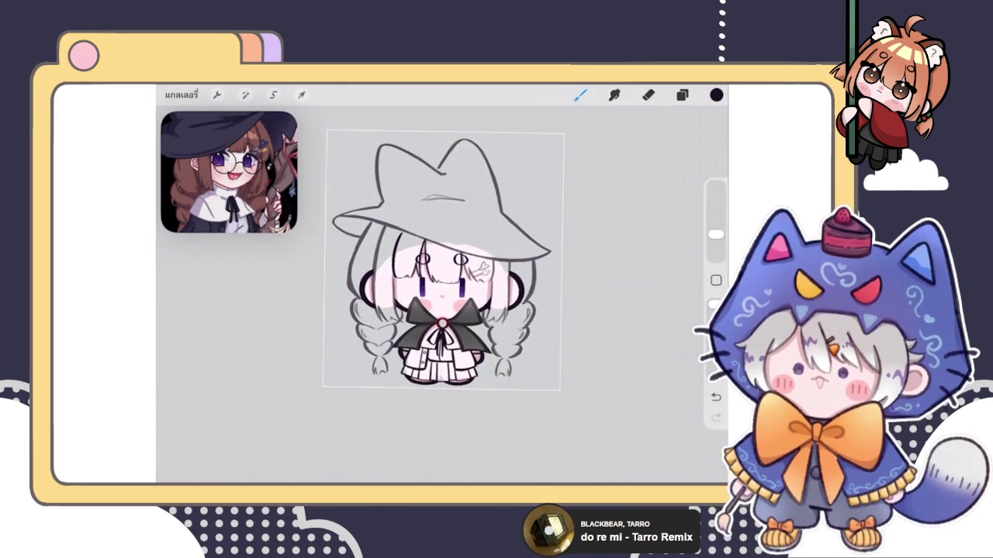
- Leave the current drawing and open a purple witch artwork from the witch stack
scroll(442, 295, up, 2)
scroll(423, 287, up, 2)
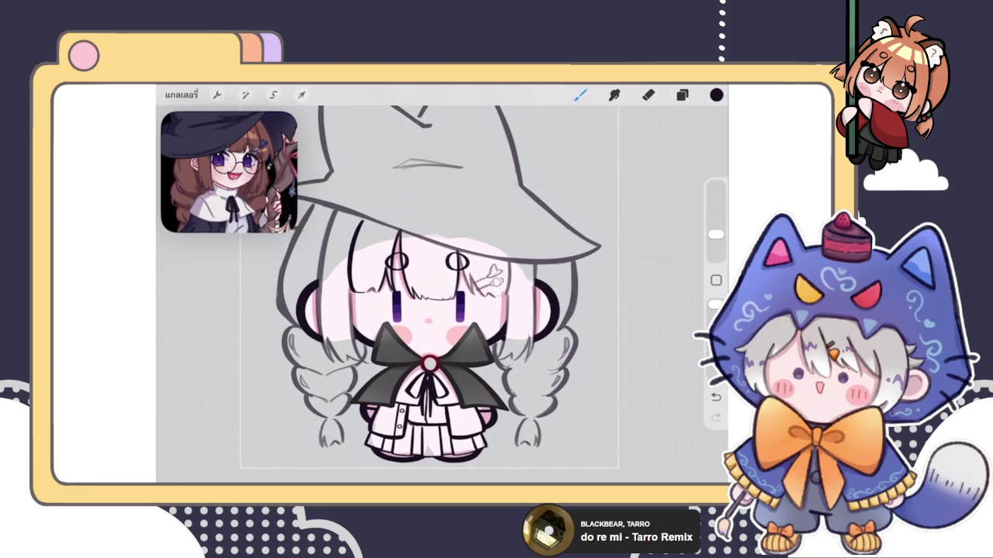
click(181, 94)
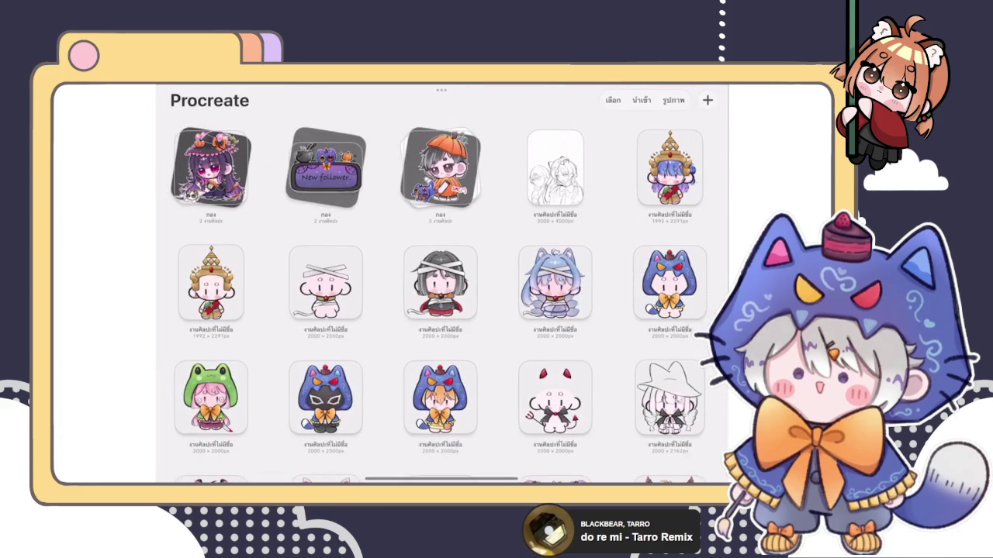
click(210, 167)
click(210, 174)
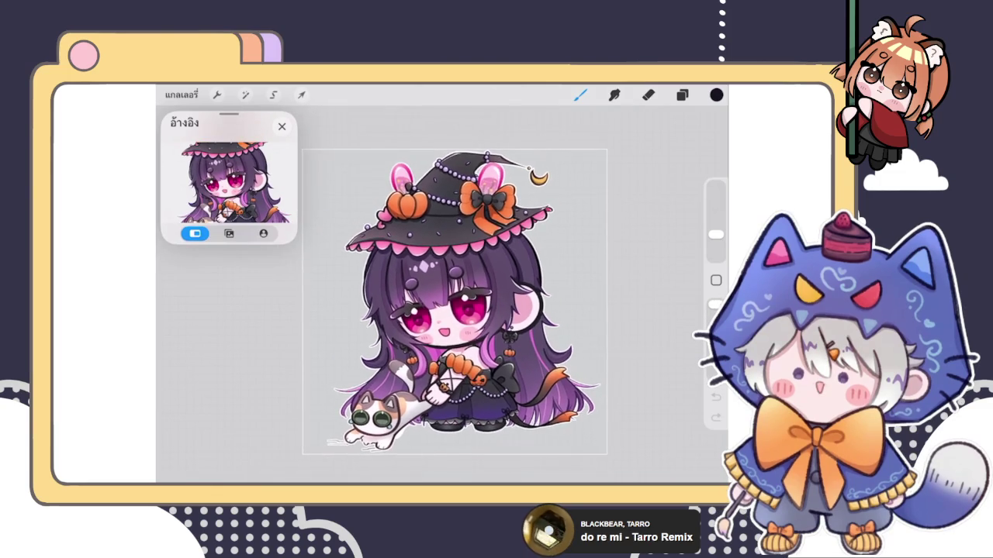
- Zoom in and out around the purple witch canvas to inspect it
scroll(442, 294, up, 5)
scroll(442, 295, down, 2)
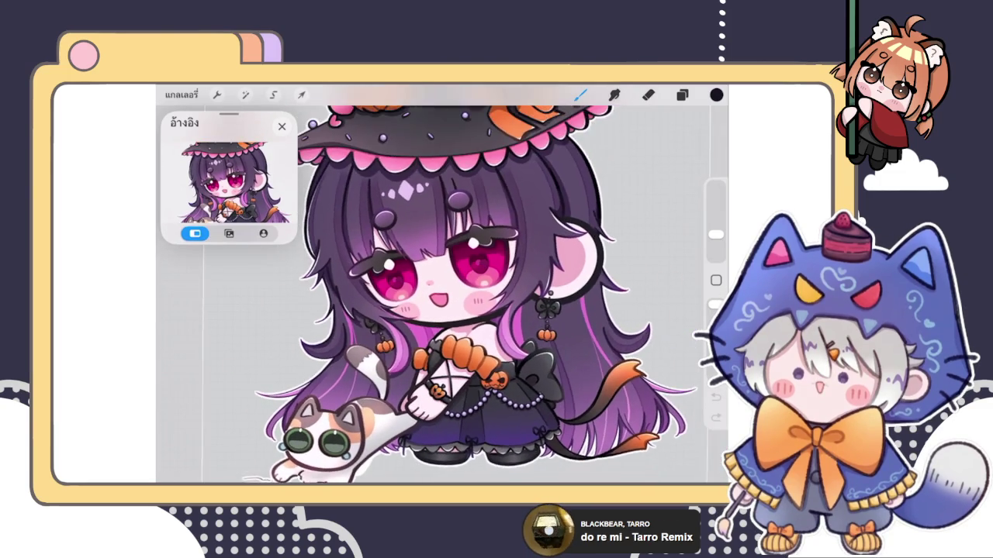
scroll(442, 295, up, 5)
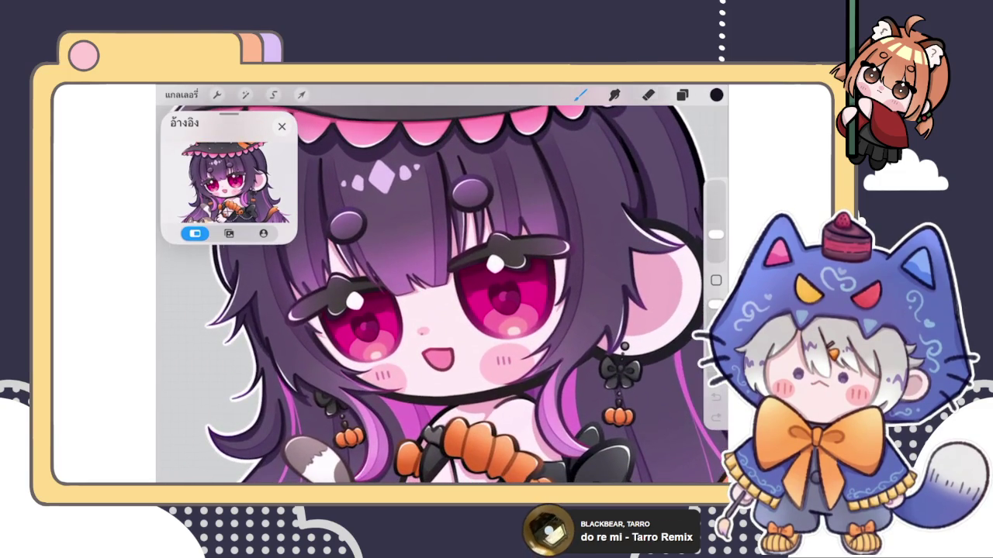
scroll(442, 295, down, 5)
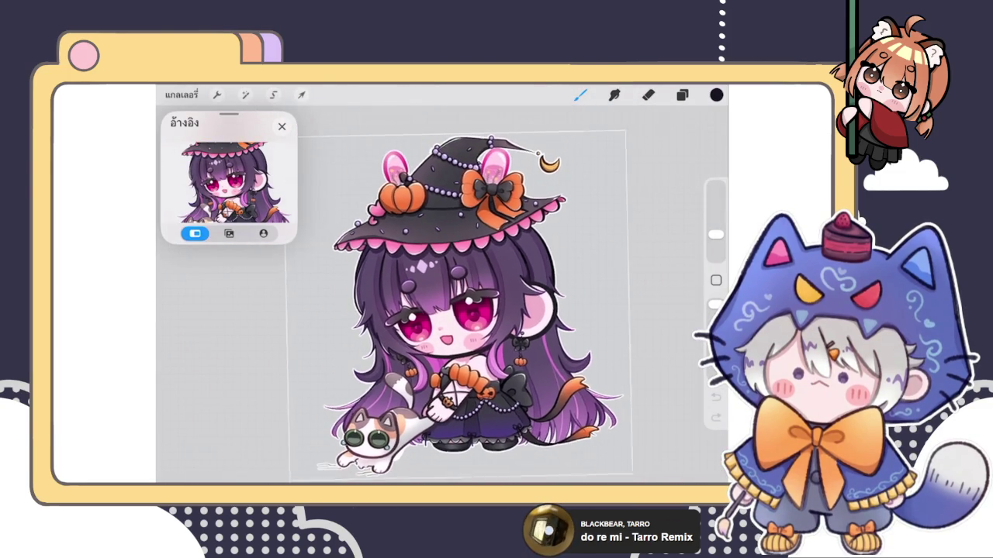
scroll(442, 294, up, 5)
scroll(442, 295, down, 1)
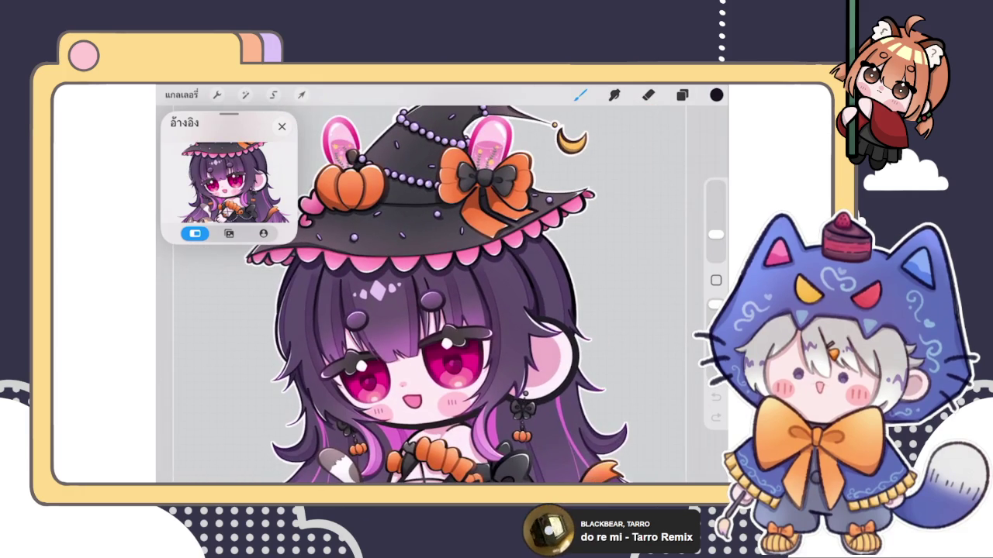
scroll(442, 294, down, 2)
scroll(442, 295, down, 2)
scroll(442, 295, up, 2)
scroll(442, 295, up, 2)
scroll(442, 295, up, 1)
scroll(442, 295, up, 1)
- Close the purple witch artwork, return to the main gallery, and open the white-hat witch sketch
click(181, 95)
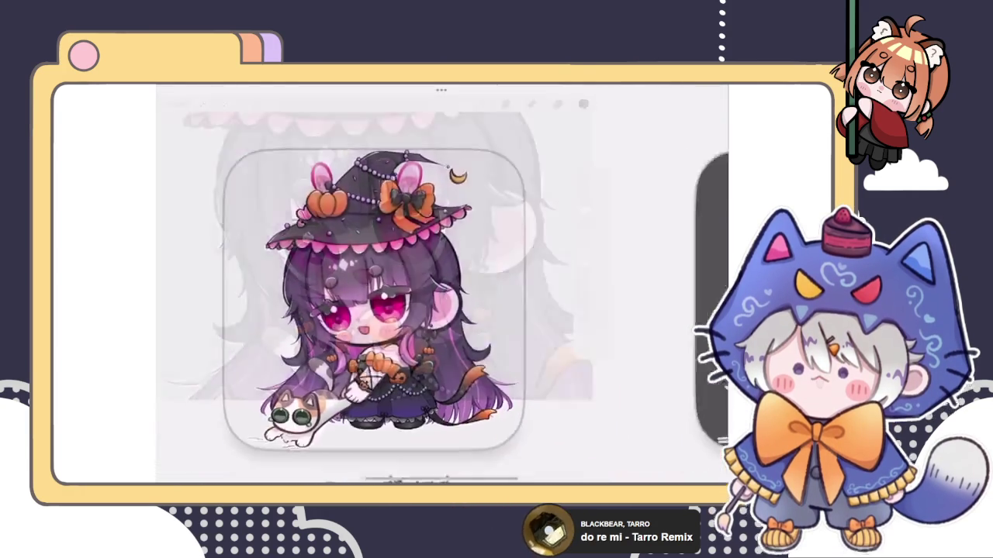
click(173, 102)
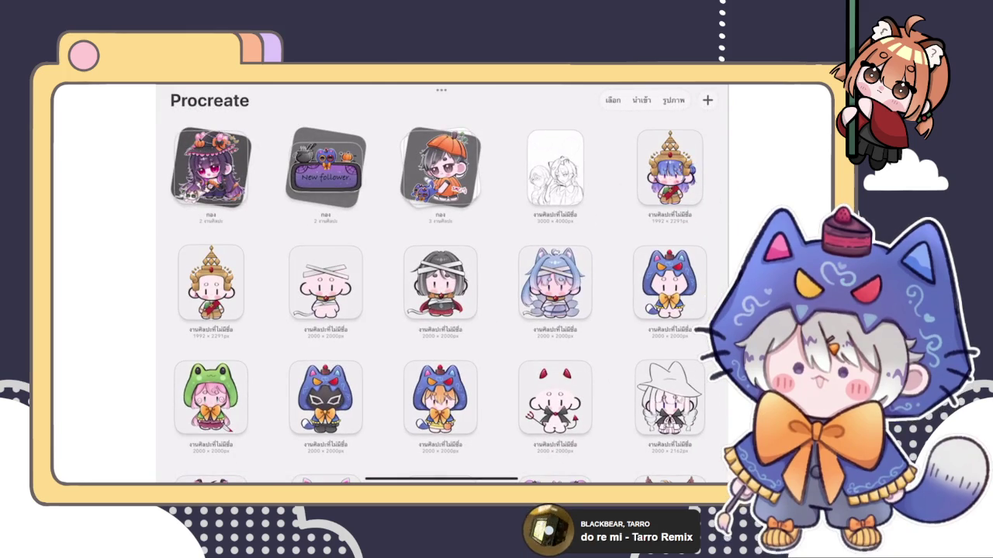
click(669, 400)
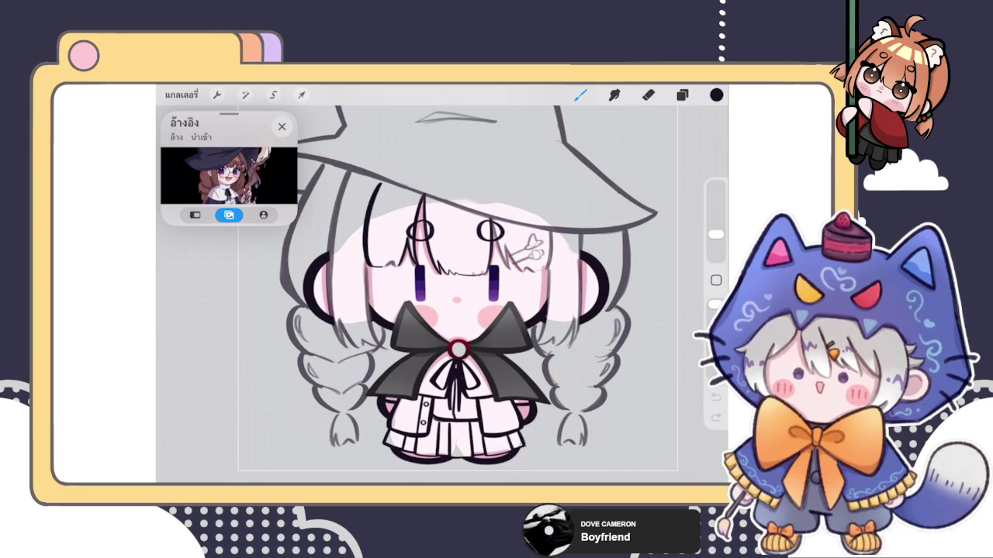
click(281, 126)
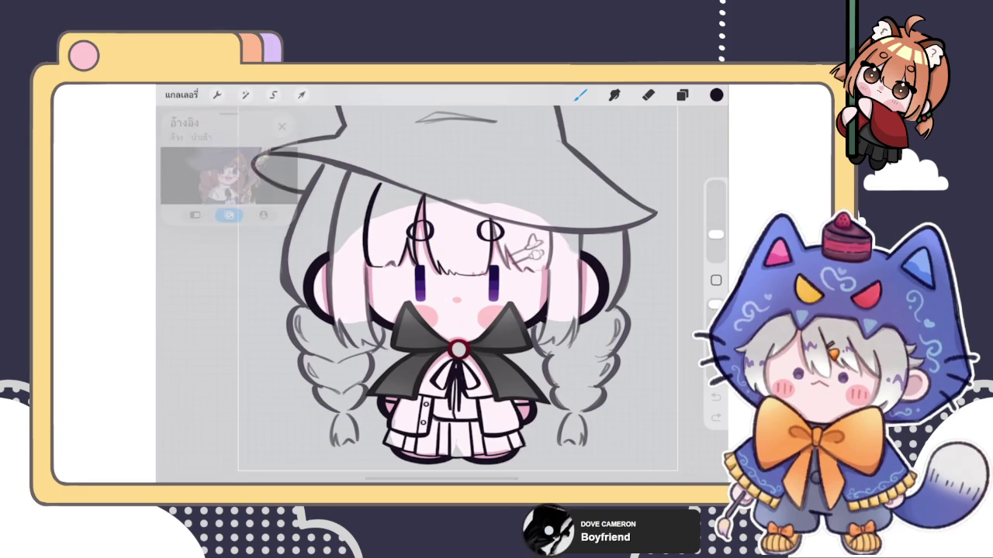
click(181, 94)
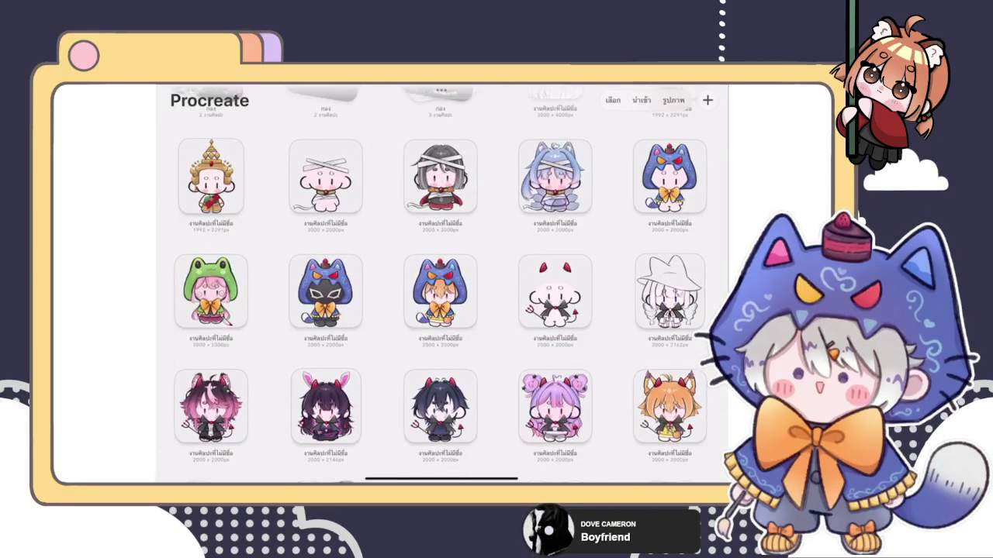
- Open the orange fox-devil artwork, check Adjustments and Selection, and play its Time-lapse Replay
scroll(441, 287, down, 2)
click(668, 349)
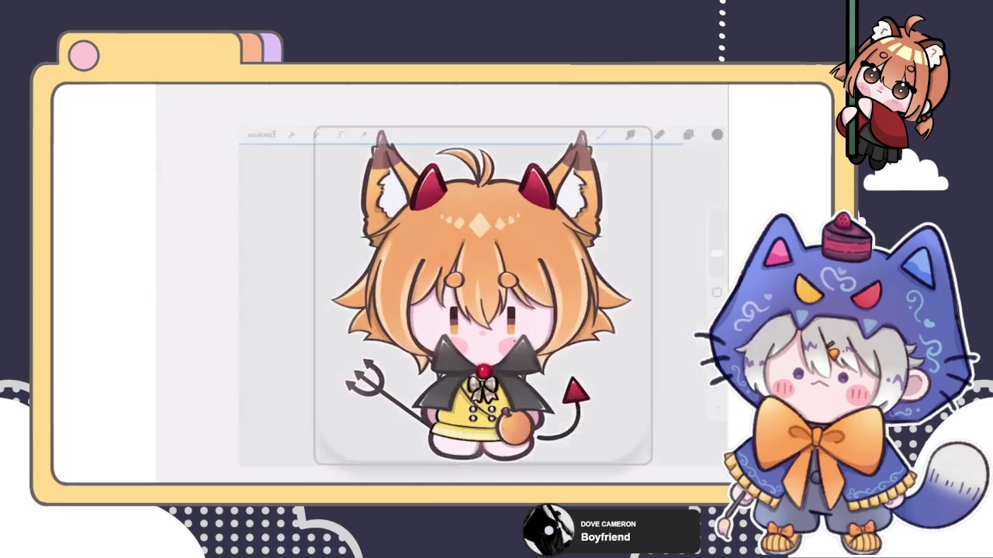
click(245, 95)
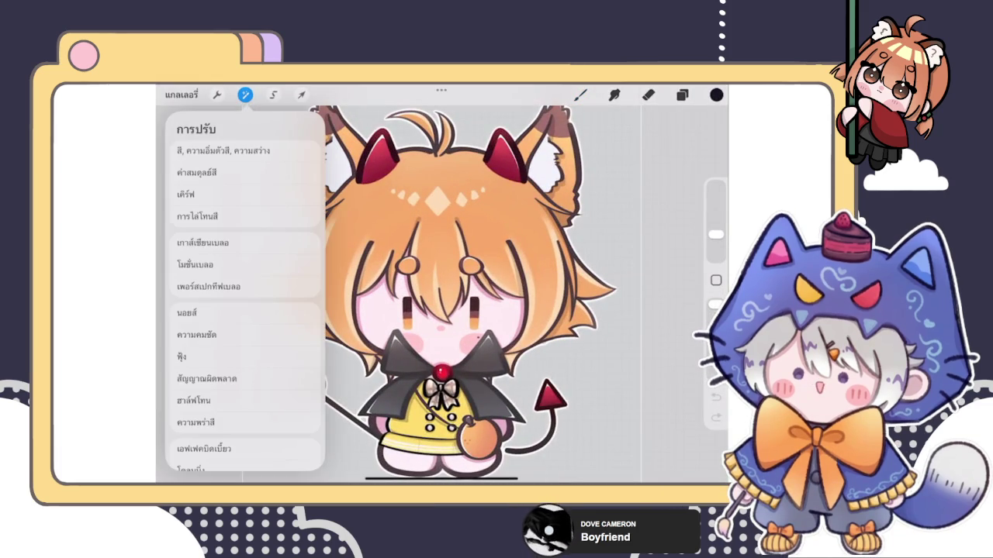
click(273, 94)
click(245, 95)
click(217, 94)
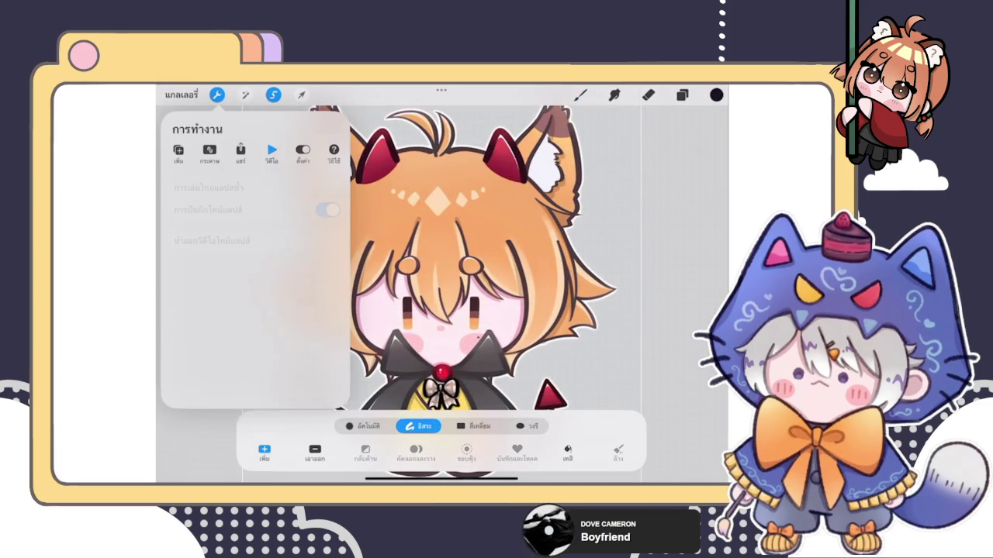
click(204, 188)
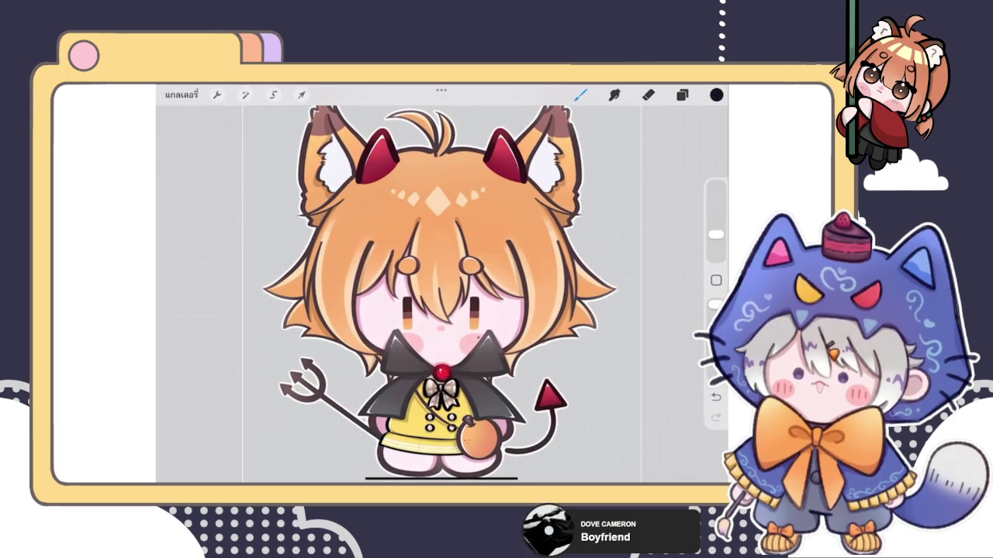
- Return from the fox-devil artwork to the gallery and open the white-hat witch sketch
click(180, 93)
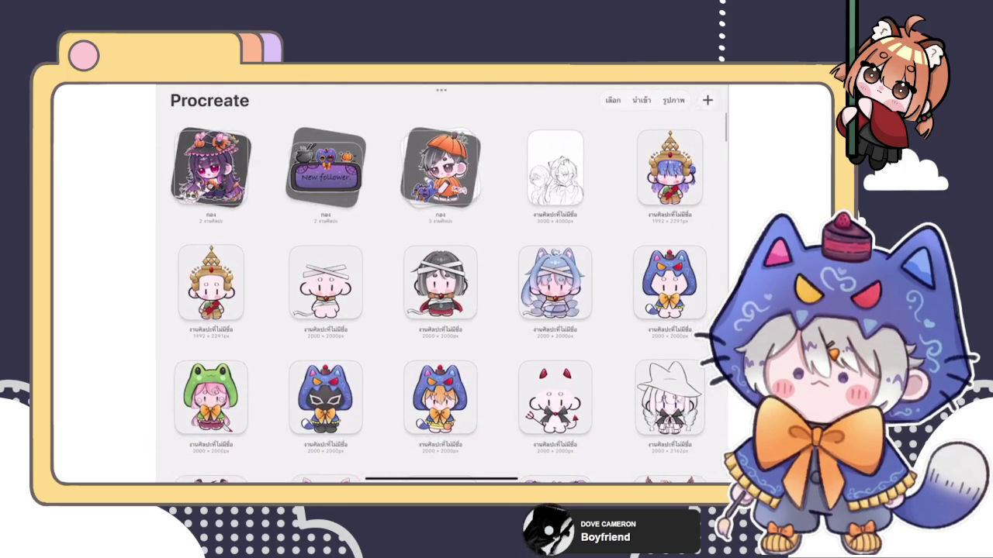
scroll(441, 287, down, 3)
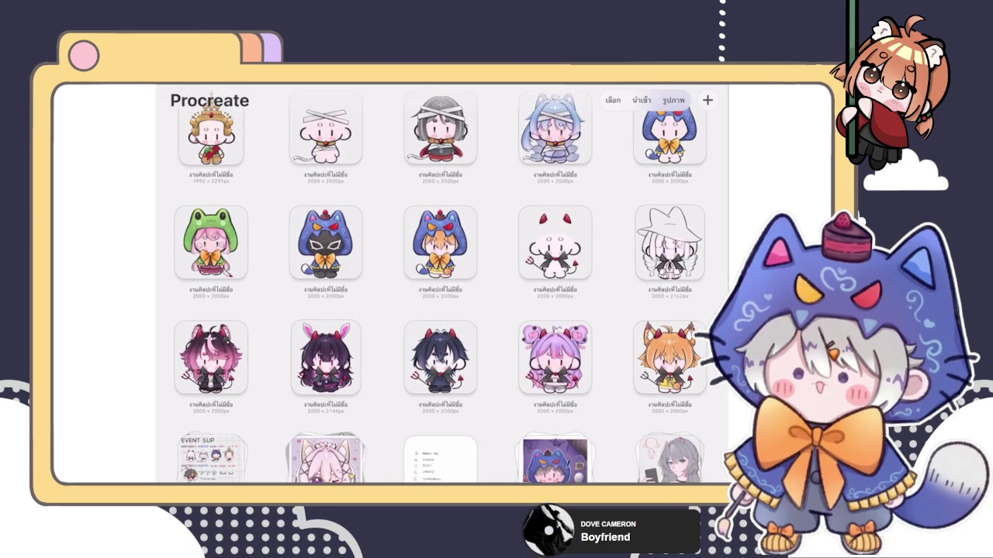
click(670, 243)
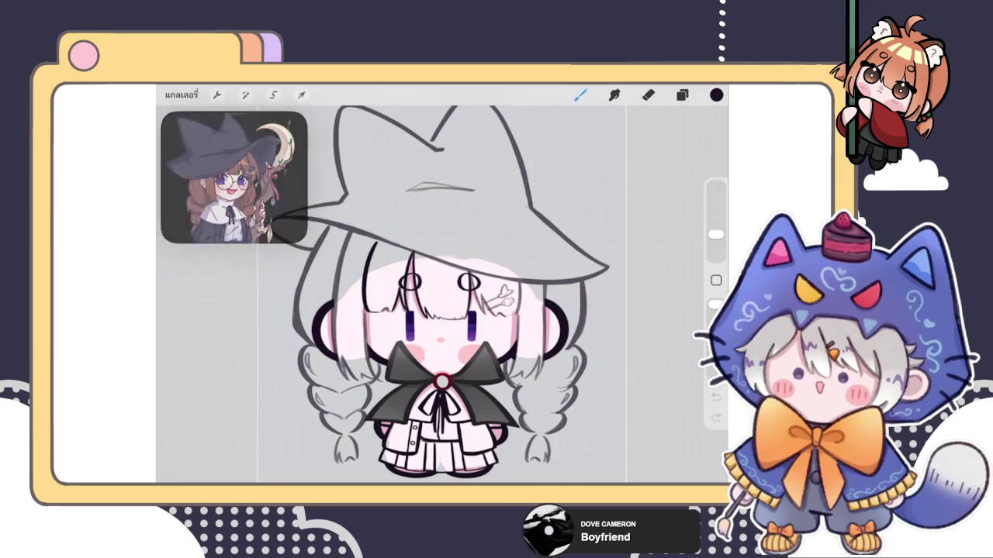
- View the second purple witch artwork from the stack, then go back to the main gallery
click(181, 94)
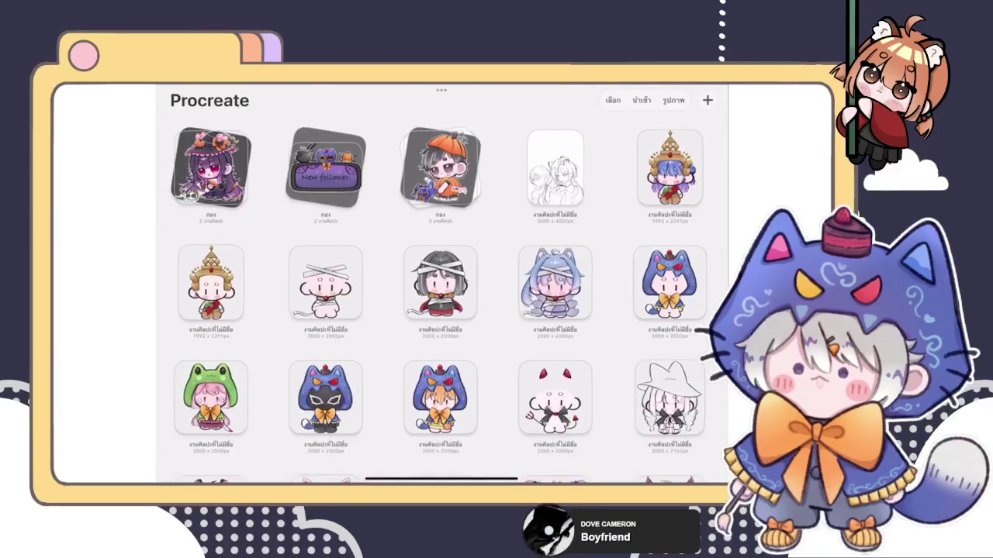
click(322, 165)
click(325, 174)
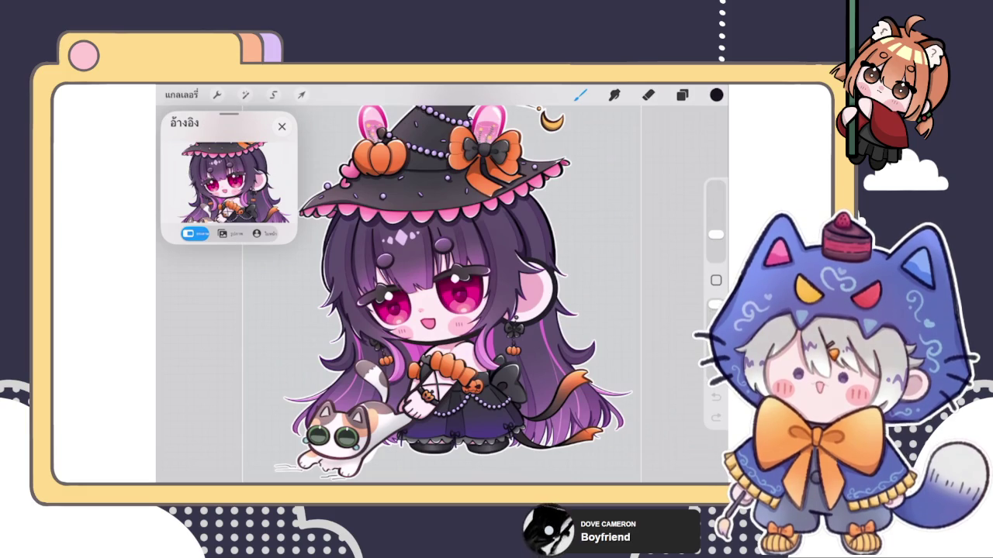
click(281, 125)
click(181, 93)
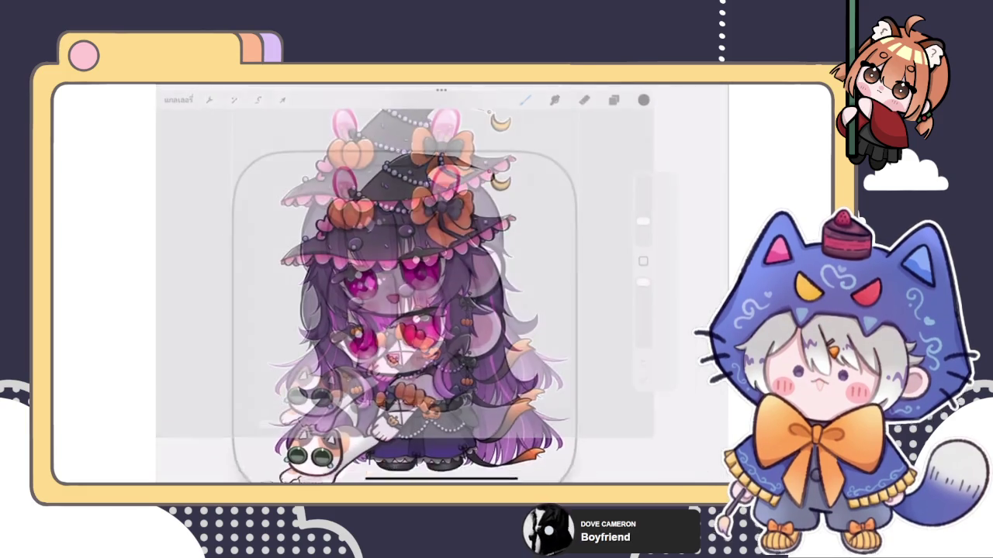
click(174, 103)
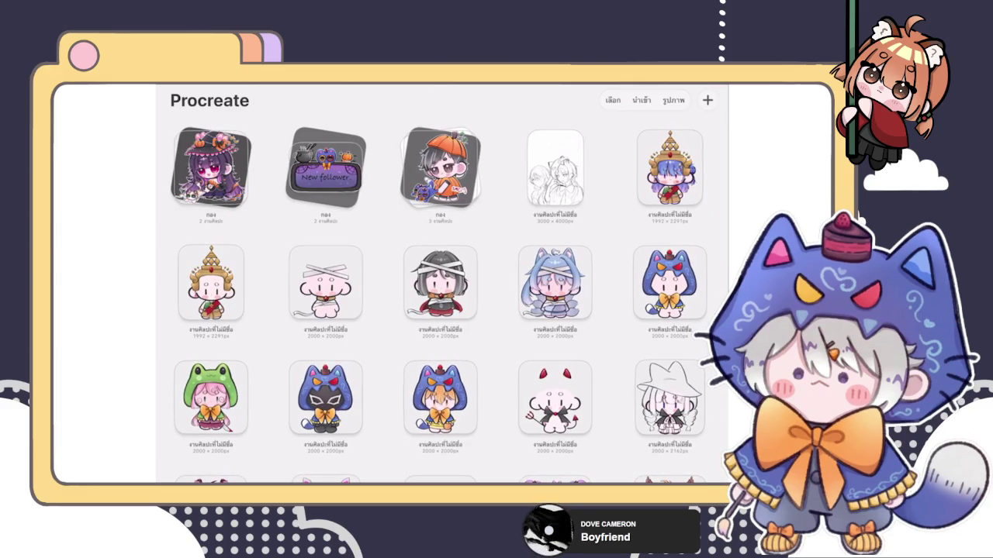
scroll(442, 302, up, 2)
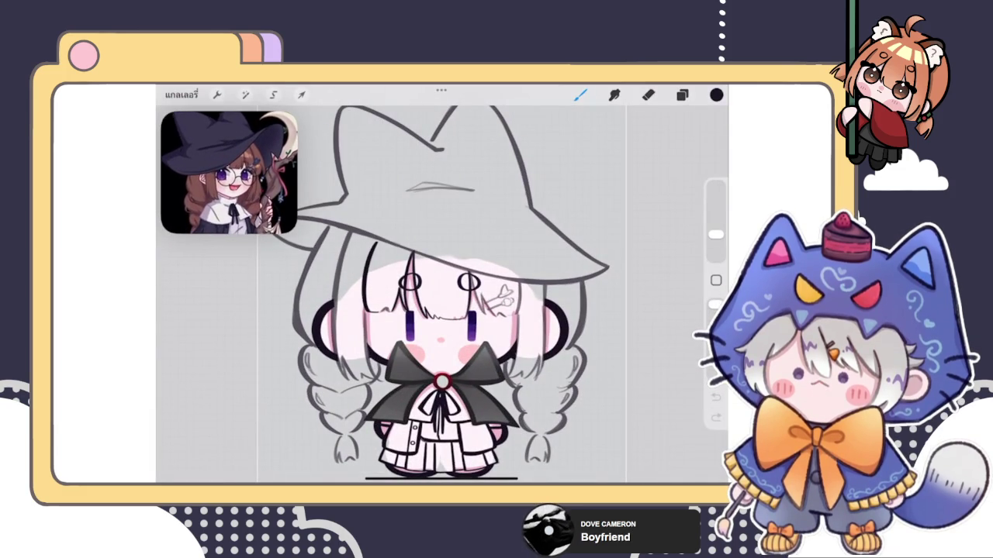
- Ink a dark line along the bangs, then darken its left part and right end
click(682, 95)
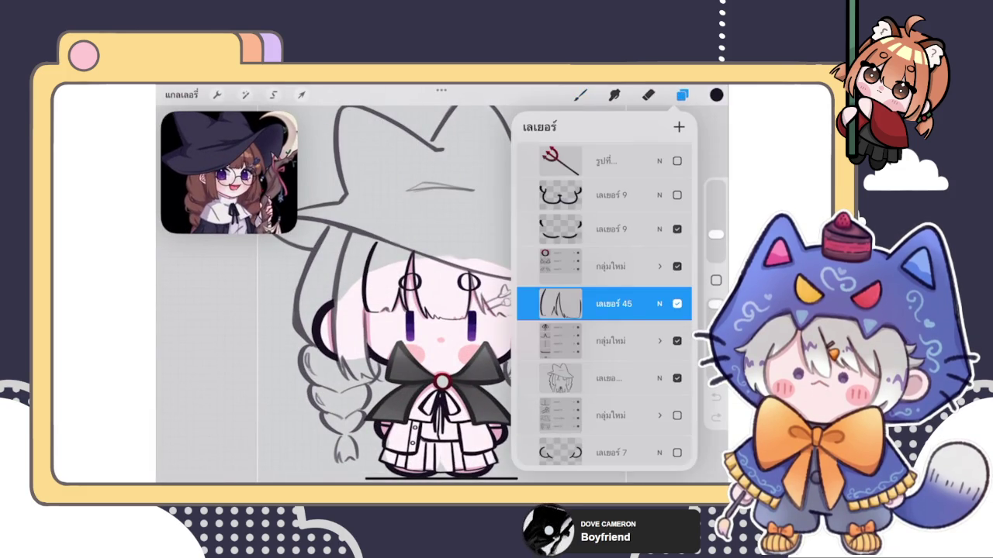
click(580, 95)
scroll(457, 311, up, 10)
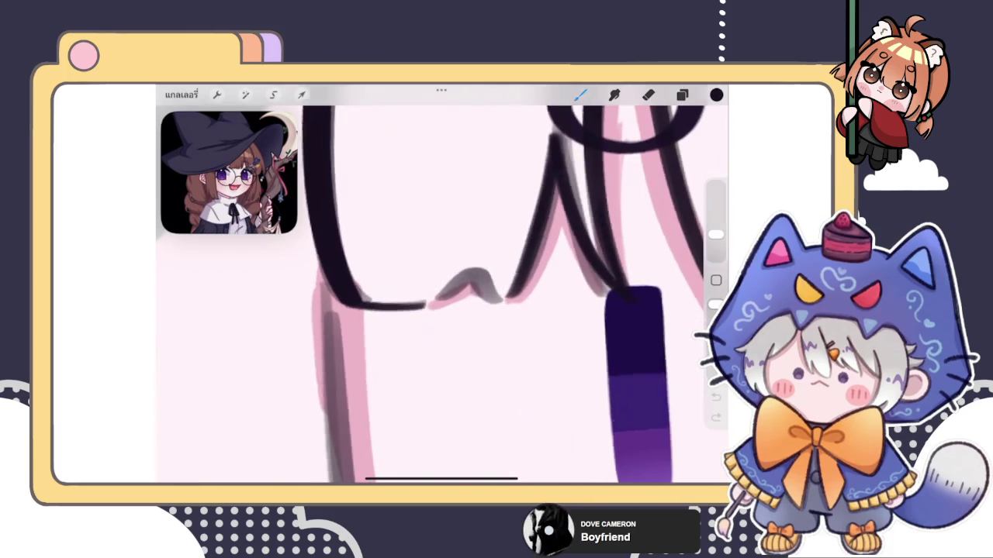
drag(442, 298, 497, 291)
key(ctrl+z)
drag(425, 299, 509, 304)
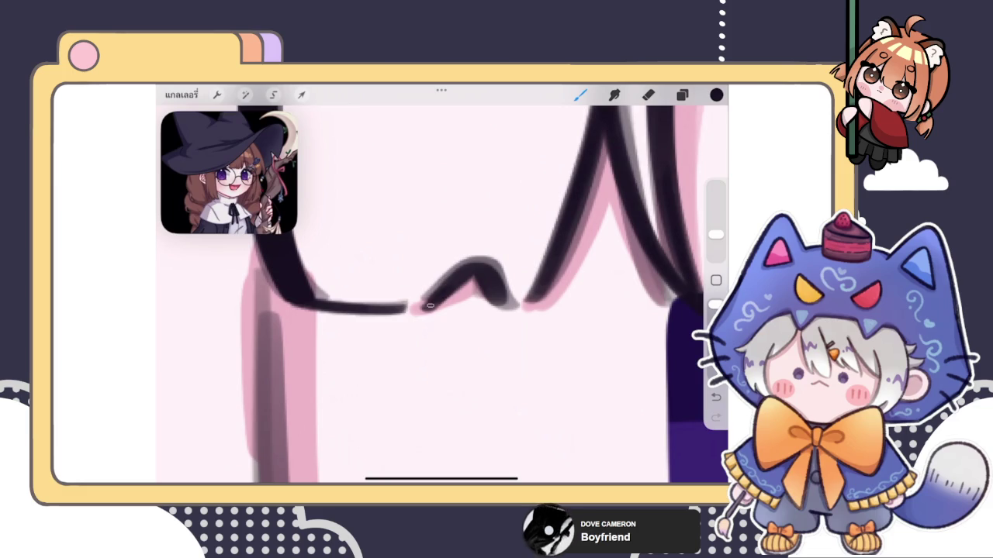
drag(466, 270, 421, 309)
drag(491, 272, 504, 307)
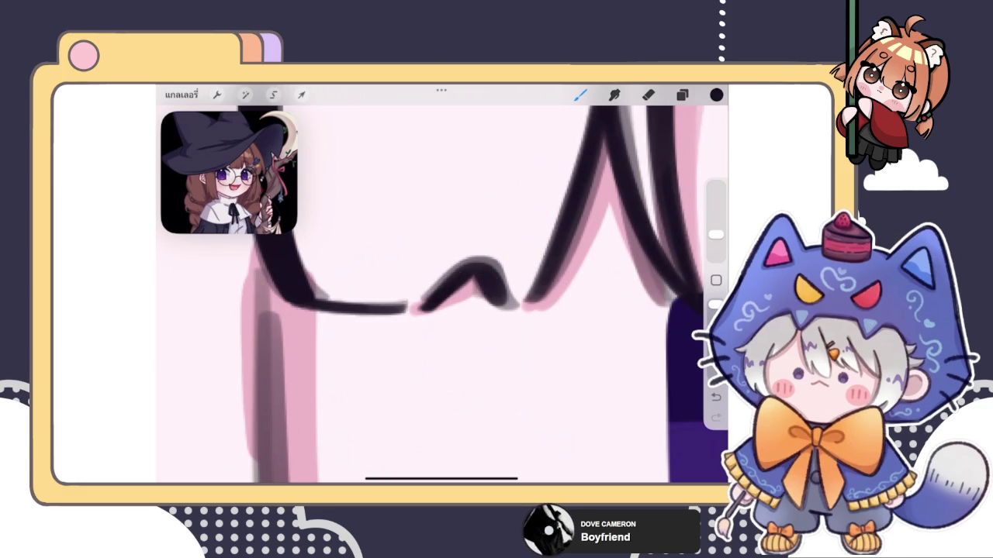
- Ink a hair strand beside the right eye, undoing and retrying it
scroll(442, 287, down, 3)
scroll(442, 287, down, 2)
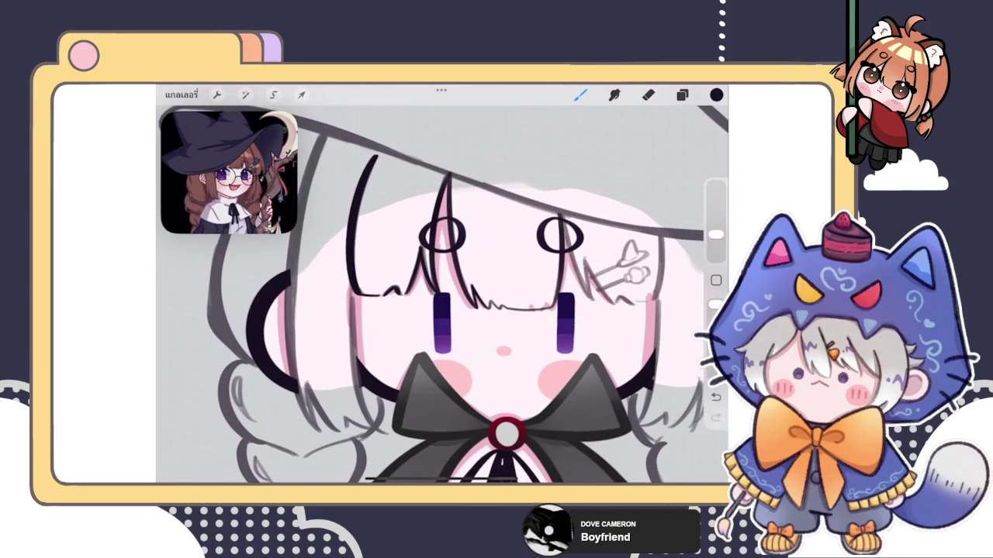
scroll(543, 272, up, 3)
scroll(543, 272, up, 2)
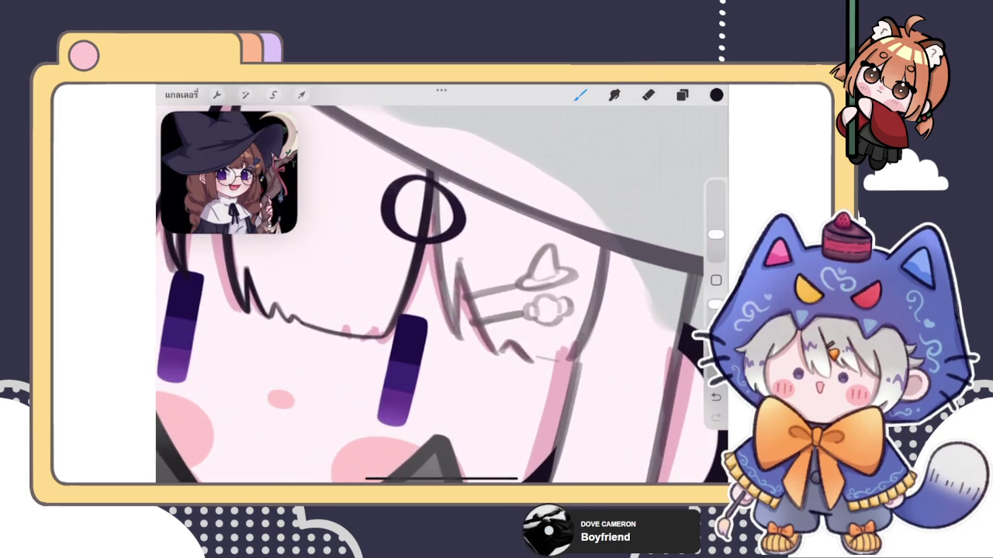
scroll(442, 287, down, 2)
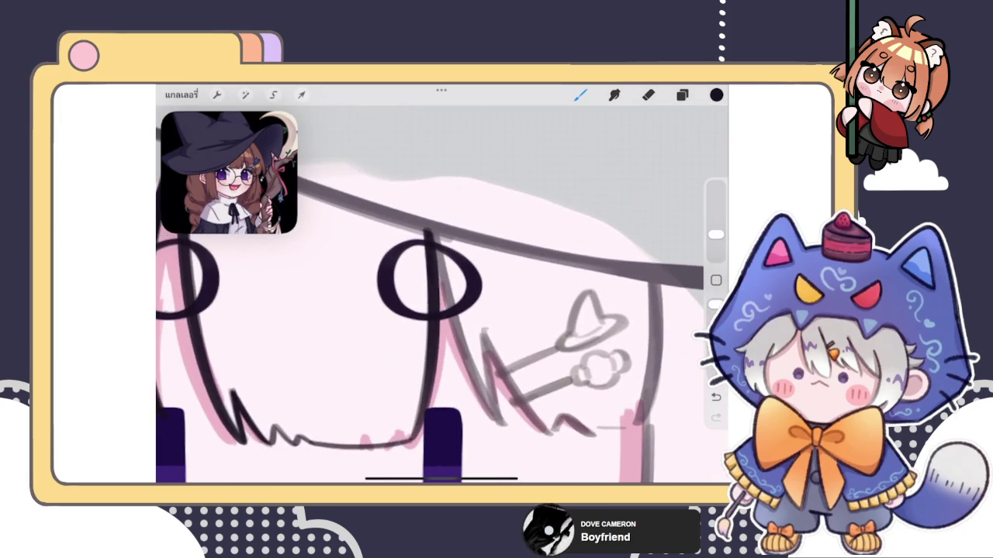
scroll(442, 287, down, 1)
scroll(442, 287, down, 1)
drag(393, 233, 407, 353)
key(ctrl+z)
drag(387, 265, 404, 362)
key(ctrl+z)
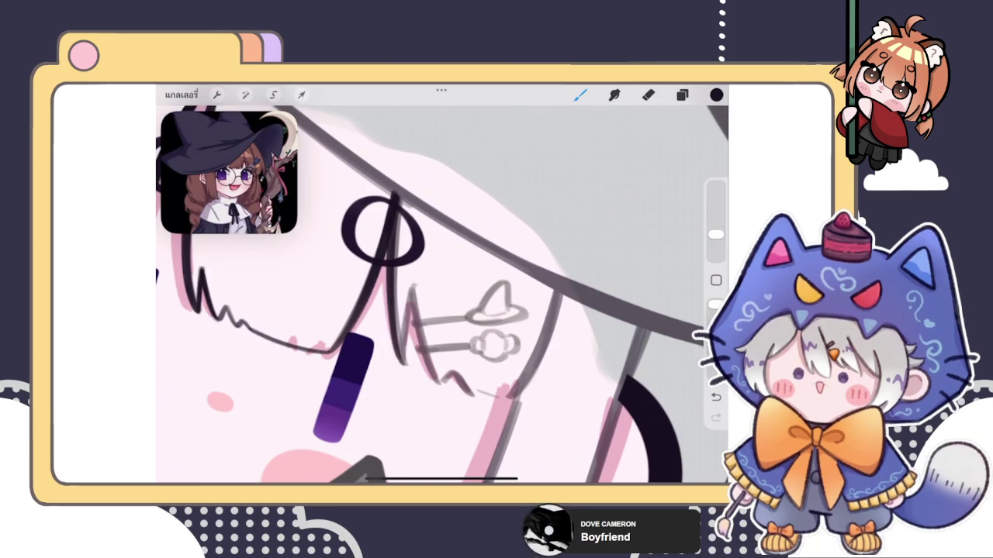
- Compare the eye-side stroke by toggling undo and redo, keeping the darker vertical stroke
key(ctrl+shift+z)
key(ctrl+z)
key(ctrl+shift+z)
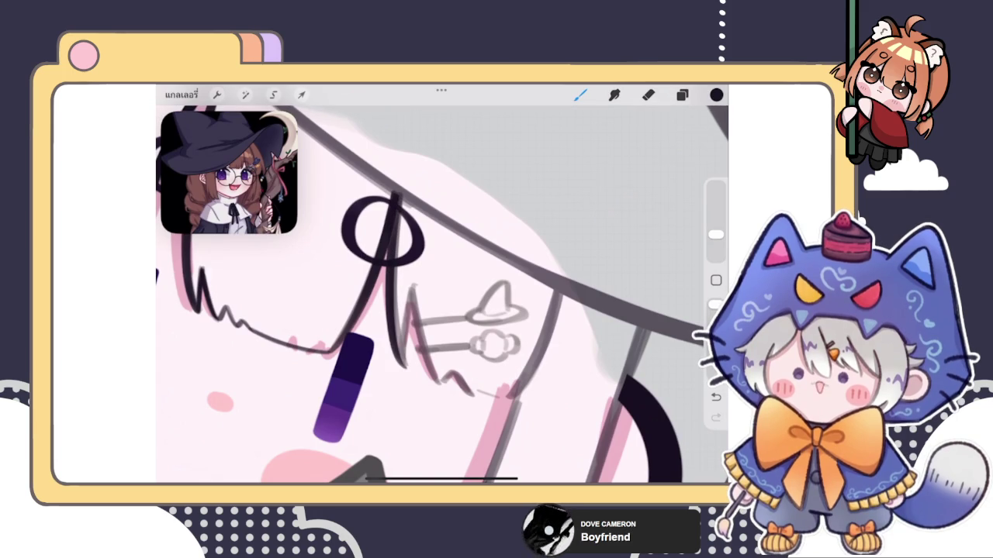
key(ctrl+z)
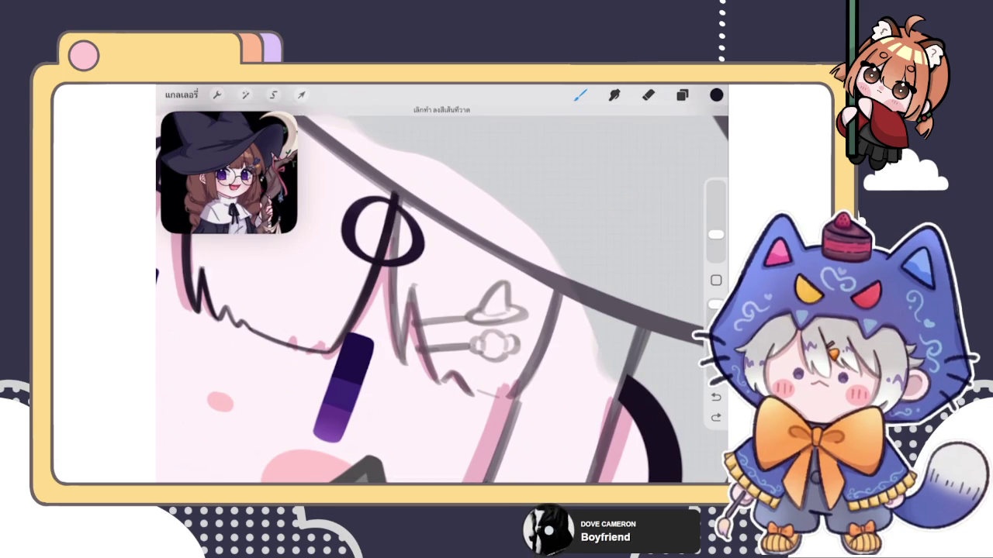
key(ctrl+shift+z)
key(ctrl+z)
key(ctrl+shift+z)
key(ctrl+z)
key(ctrl+shift+z)
key(ctrl+z)
key(ctrl+shift+z)
key(ctrl+z)
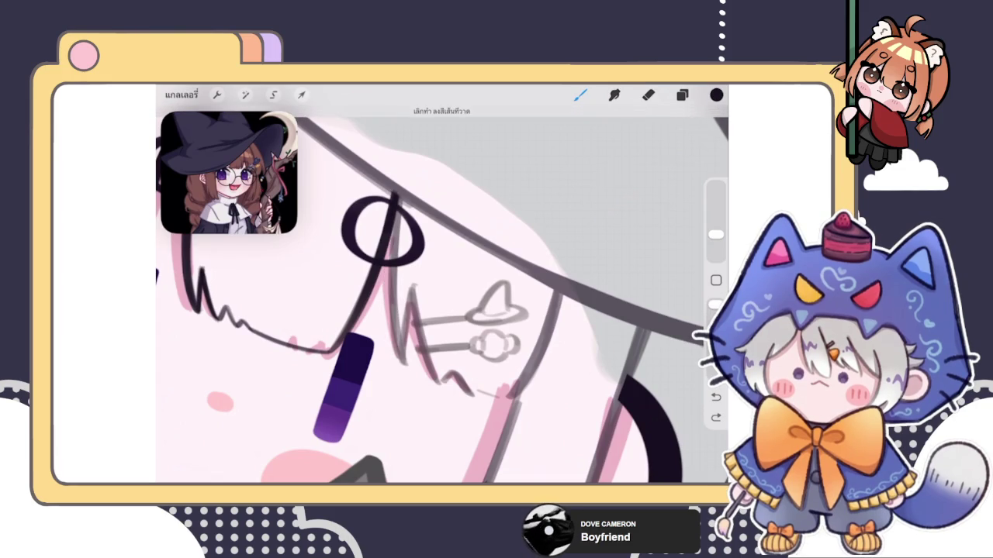
key(ctrl+shift+z)
scroll(442, 287, up, 1)
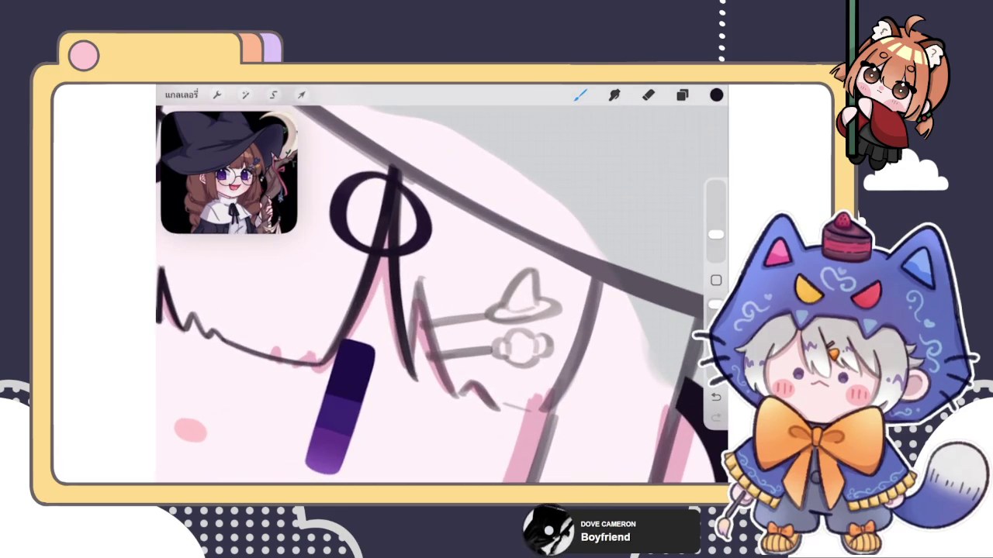
scroll(443, 295, up, 1)
key(ctrl+shift+z)
key(ctrl+z)
key(ctrl+z)
key(ctrl+shift+z)
key(ctrl+shift+z)
key(ctrl+shift+z)
key(ctrl+shift+z)
scroll(442, 295, down, 1)
scroll(442, 294, up, 1)
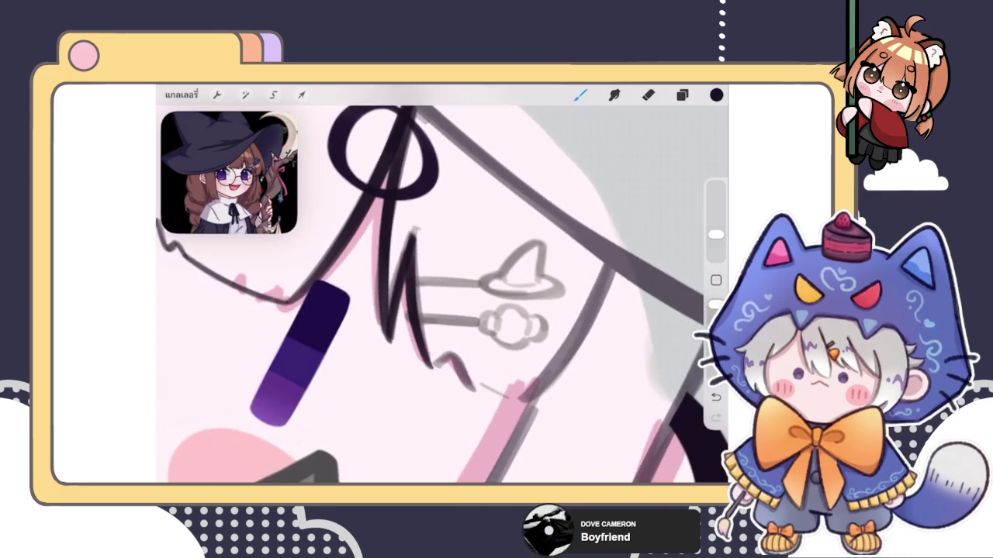
- Switch to the Eraser and nudge its size slightly smaller, then back larger
key(e)
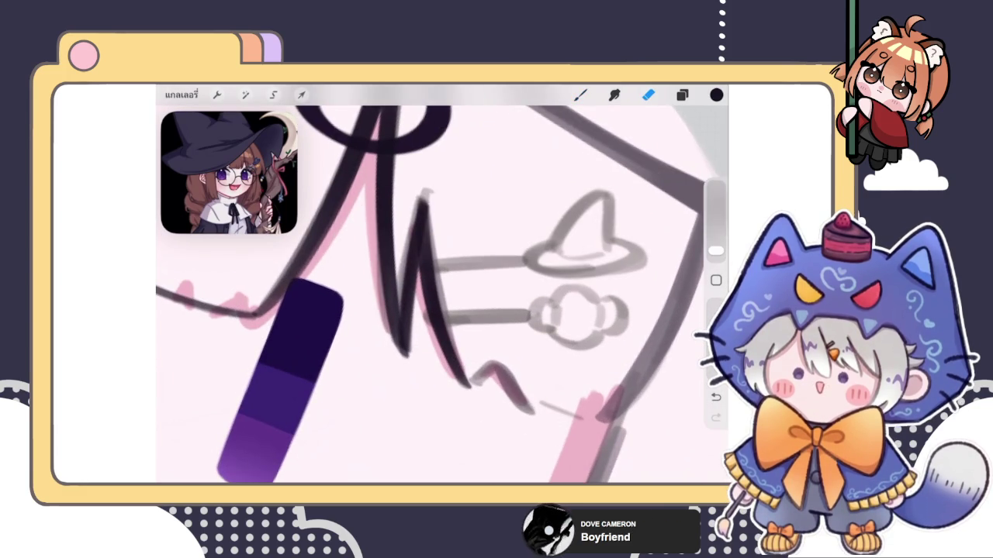
drag(716, 251, 716, 255)
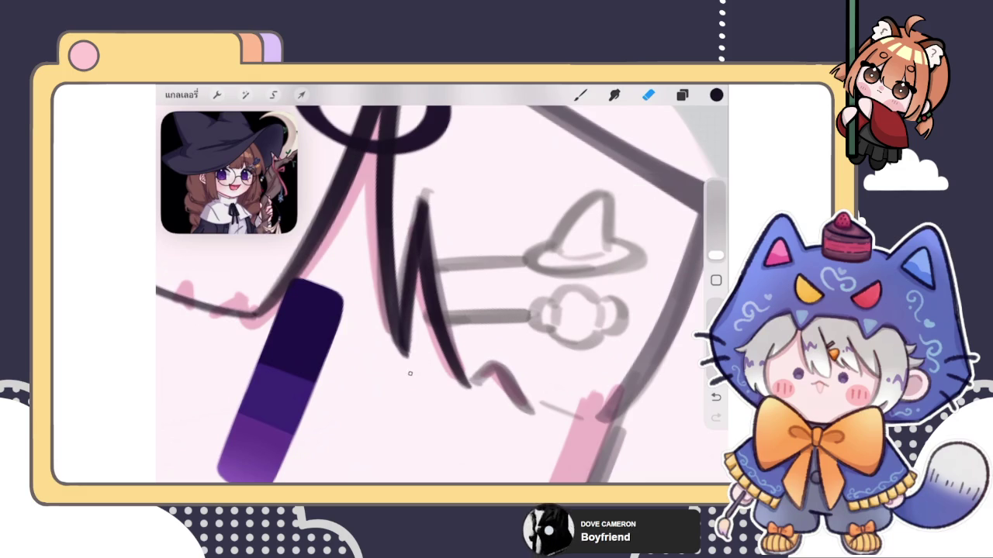
drag(716, 255, 716, 251)
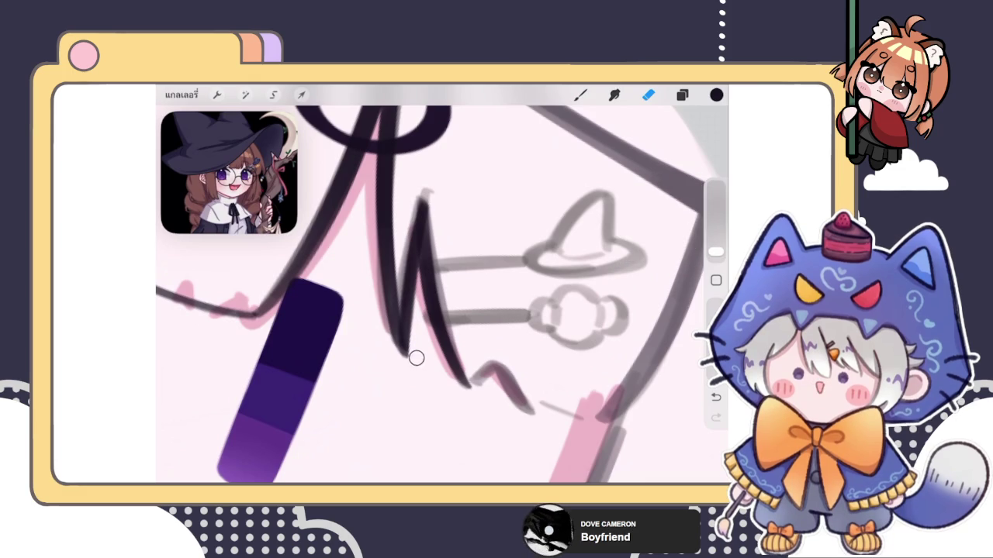
scroll(442, 294, up, 2)
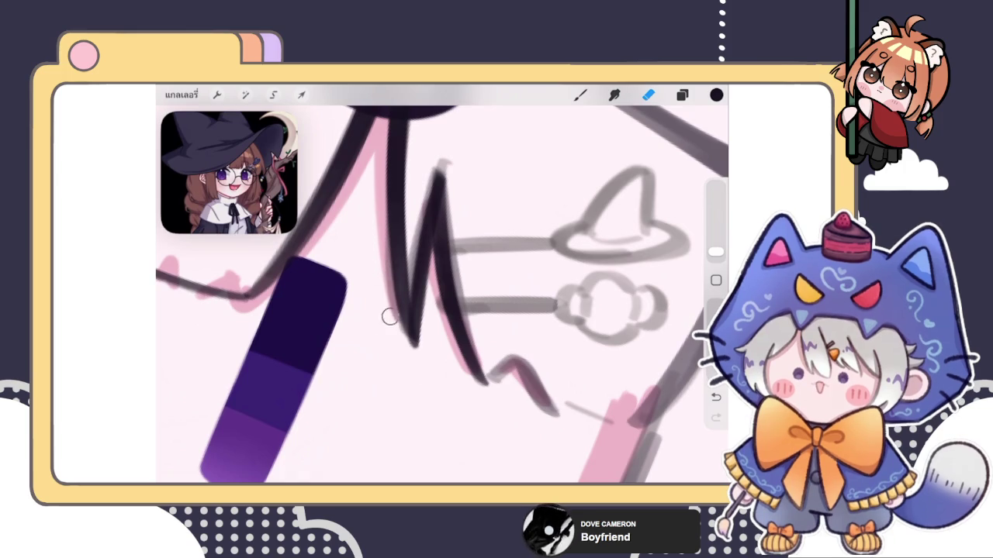
- Return to the Brush and undo then redo the dark stroke at the canvas top
key(b)
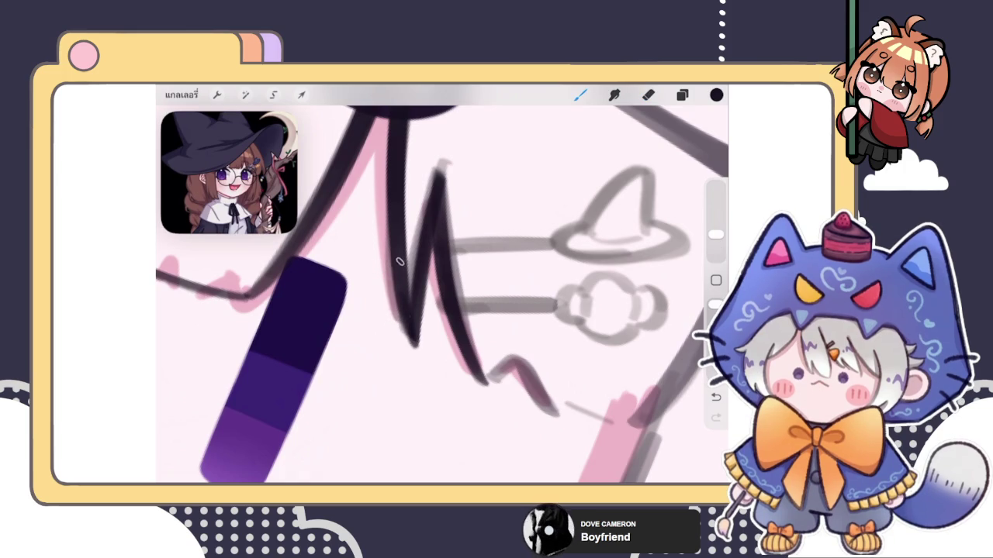
key(ctrl+z)
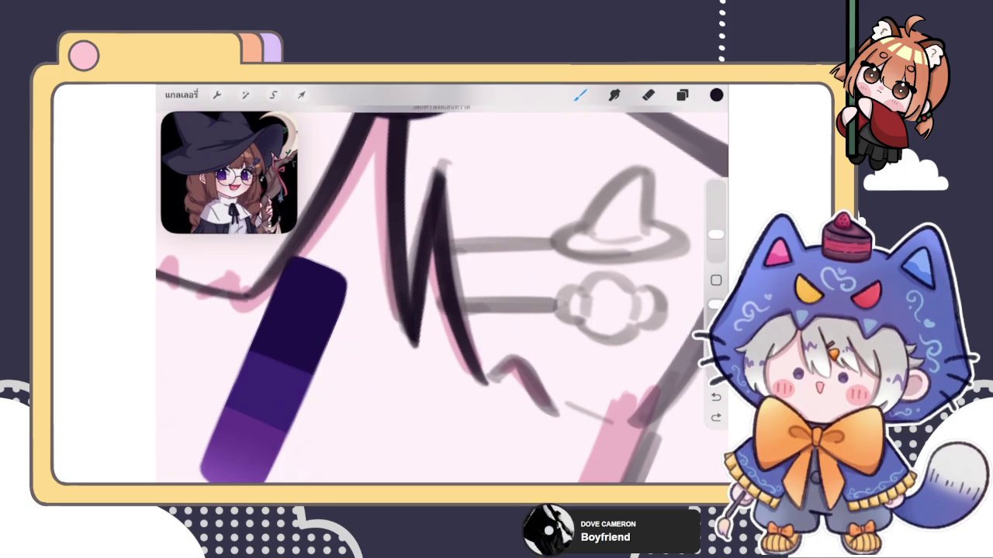
key(ctrl+shift+z)
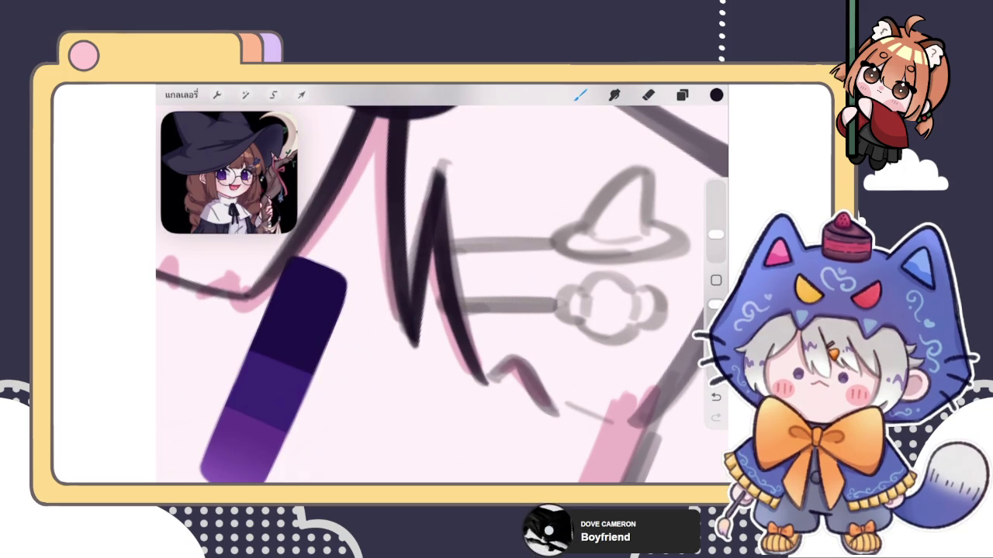
scroll(442, 294, down, 3)
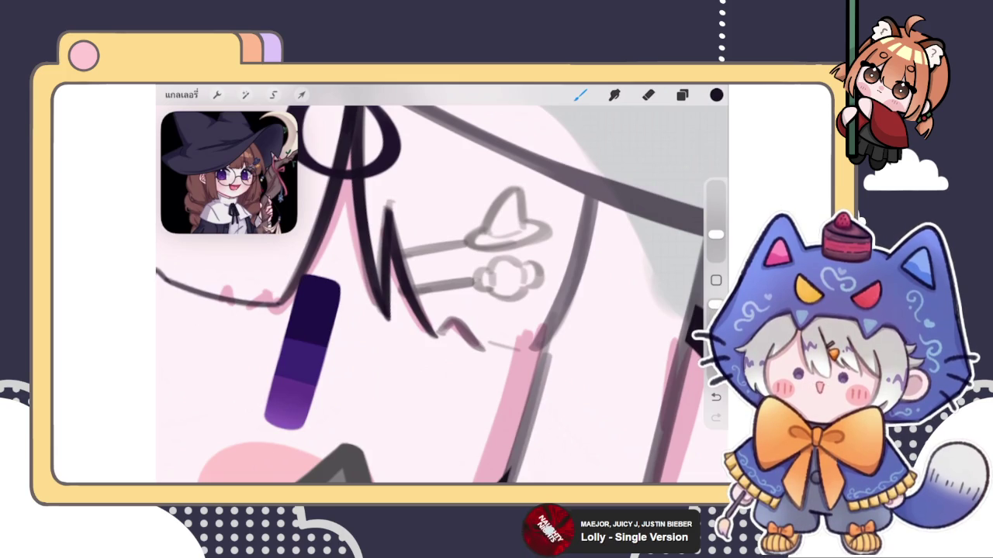
click(682, 95)
- Ink the dark ^-shaped bangs stroke over the sketch after several undone attempts
click(682, 94)
scroll(465, 295, up, 3)
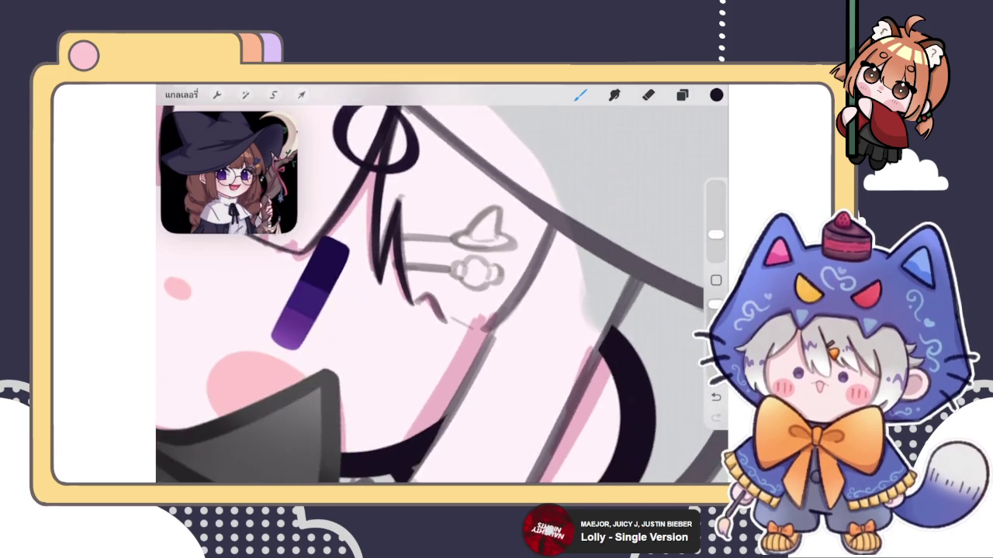
scroll(465, 294, up, 3)
scroll(442, 295, down, 3)
drag(454, 319, 481, 333)
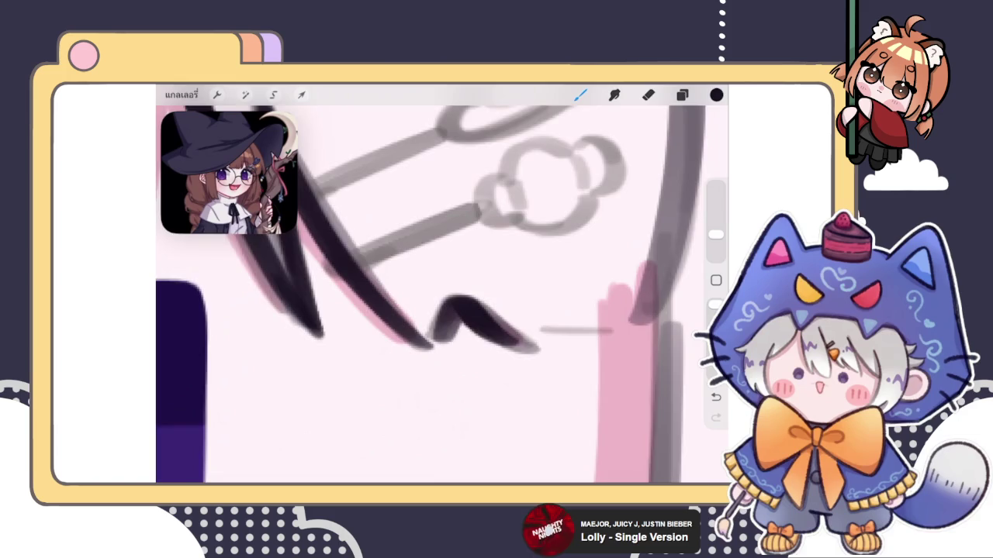
key(ctrl+z)
scroll(442, 294, up, 3)
mouse_move(374, 351)
mouse_down()
mouse_move(435, 334)
mouse_move(477, 363)
mouse_up()
key(ctrl+z)
drag(374, 350, 489, 360)
key(ctrl+z)
mouse_move(374, 350)
mouse_down()
mouse_move(399, 335)
mouse_move(489, 361)
mouse_up()
key(ctrl+z)
mouse_move(374, 351)
mouse_down()
mouse_move(442, 335)
mouse_move(489, 361)
mouse_up()
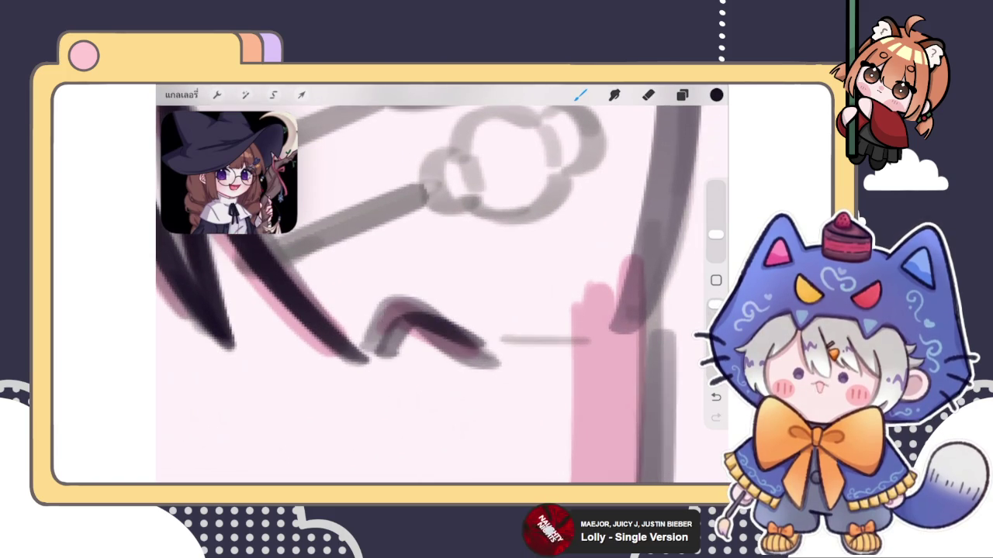
key(ctrl+z)
drag(373, 351, 492, 362)
- Darken the ^ stroke's left limb and right end, discarding the extension lines tried beside it
mouse_move(376, 353)
mouse_down()
mouse_move(403, 324)
mouse_move(411, 330)
mouse_up()
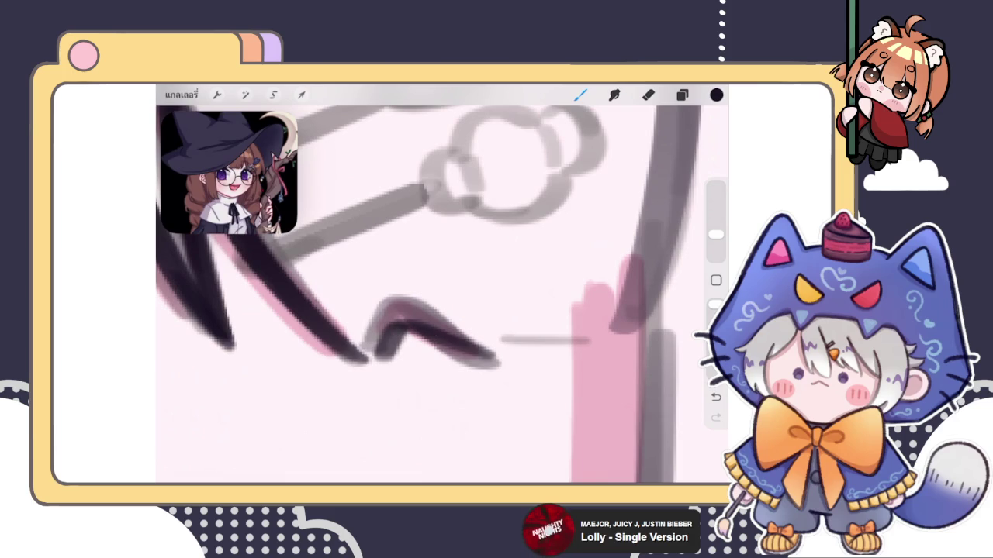
mouse_move(378, 357)
mouse_down()
mouse_move(396, 331)
mouse_move(412, 331)
mouse_move(398, 322)
mouse_up()
drag(453, 346, 488, 357)
mouse_move(465, 310)
mouse_down()
mouse_move(419, 327)
mouse_move(543, 329)
mouse_up()
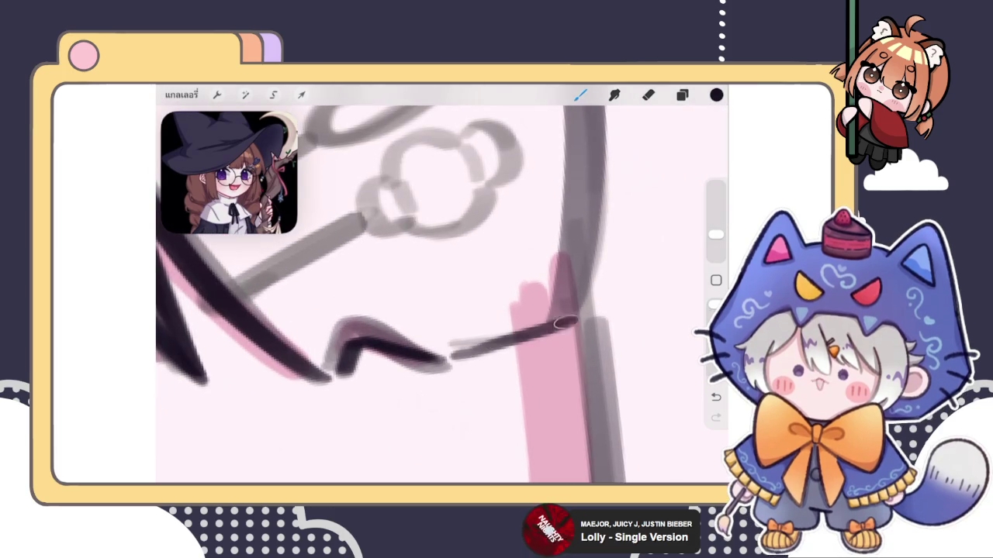
drag(466, 311, 438, 315)
key(ctrl+z)
drag(422, 358, 543, 317)
key(ctrl+z)
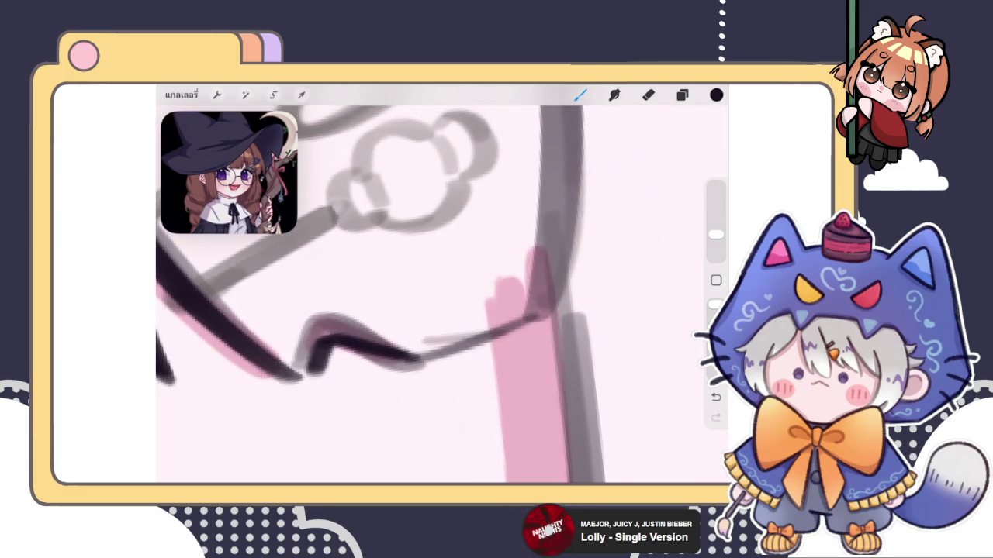
scroll(442, 295, down, 5)
scroll(419, 271, up, 5)
scroll(419, 271, up, 3)
scroll(442, 294, up, 3)
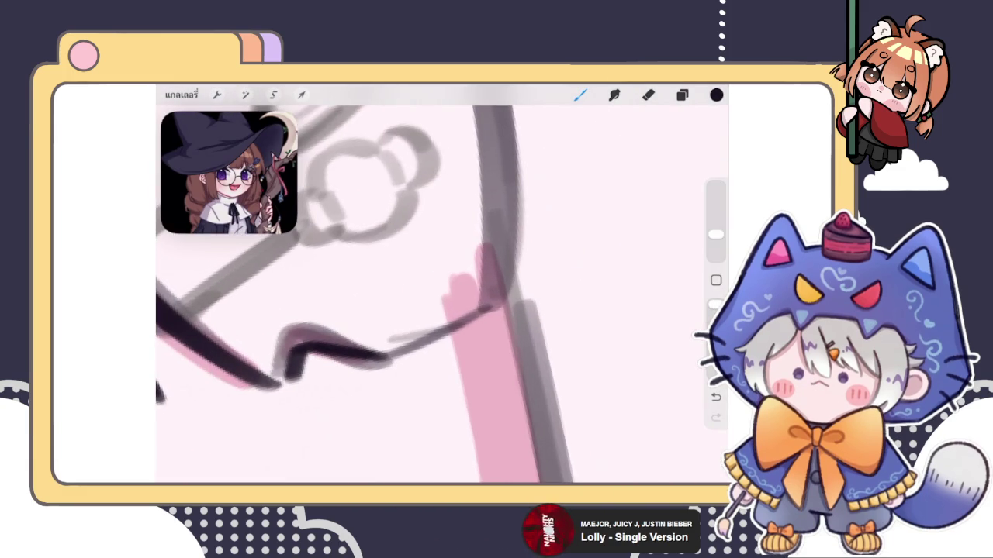
scroll(442, 295, up, 1)
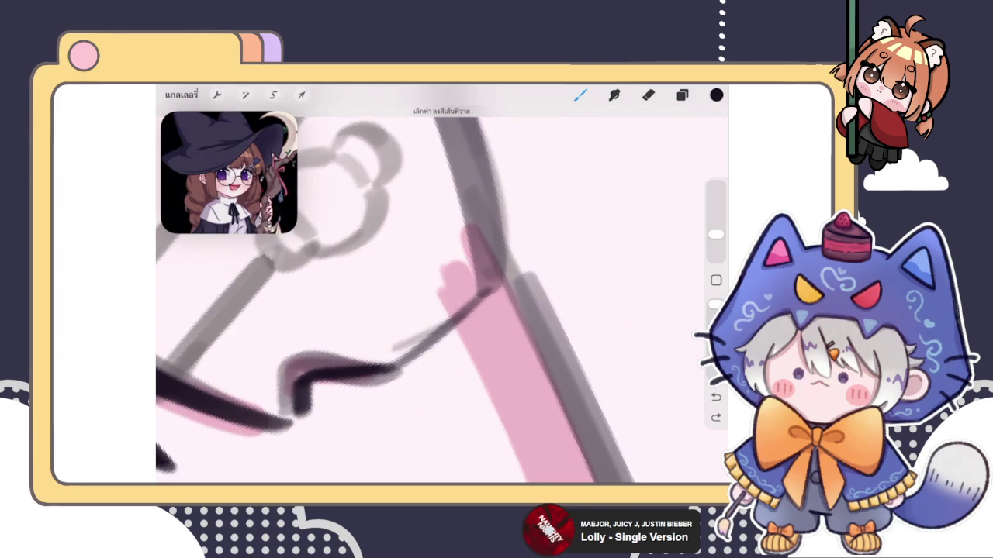
key(ctrl+z)
- Ink a diagonal strand from the ^ up to the pink stripe
drag(392, 351, 475, 304)
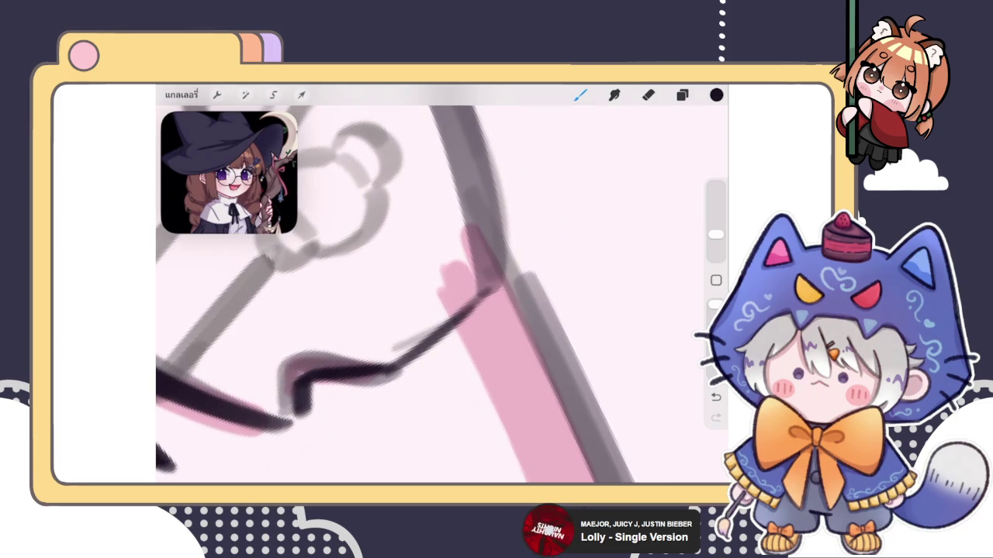
drag(392, 351, 500, 284)
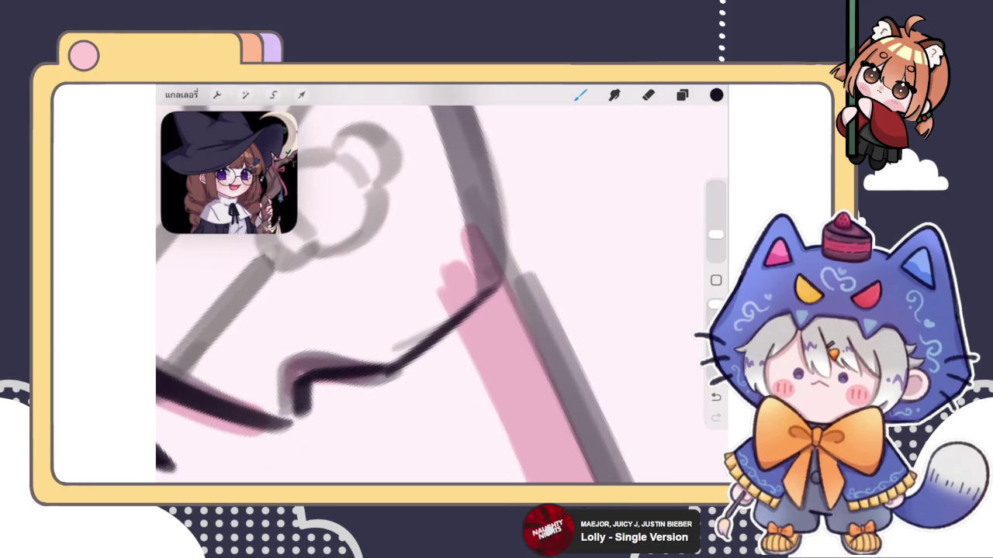
scroll(443, 295, down, 2)
scroll(442, 295, down, 2)
scroll(442, 295, down, 2)
scroll(443, 295, up, 1)
- Ink the vertical strand as a straight, adjustable curve and thicken its upper part
drag(446, 159, 436, 335)
scroll(442, 295, up, 1)
key(ctrl+z)
drag(457, 191, 447, 367)
click(442, 110)
click(465, 138)
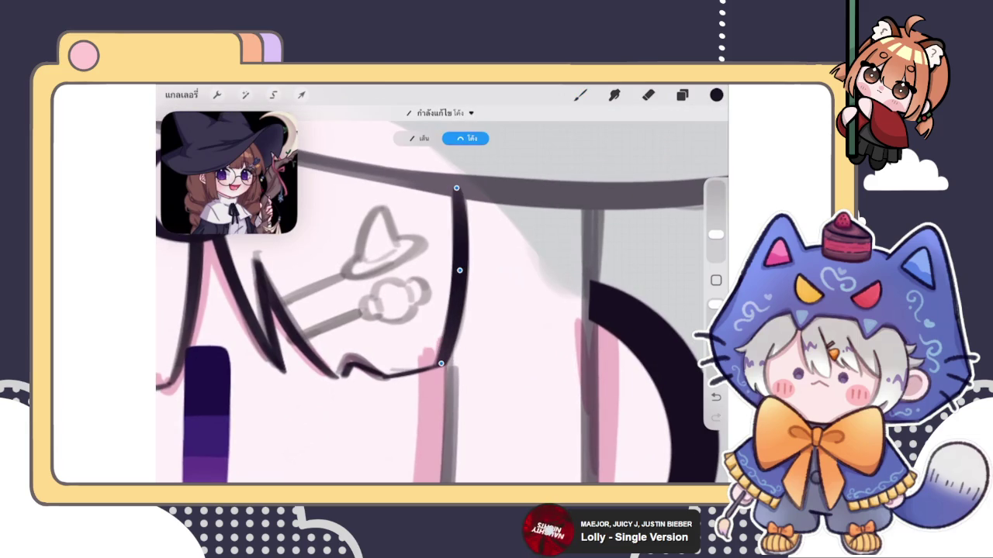
drag(459, 270, 459, 270)
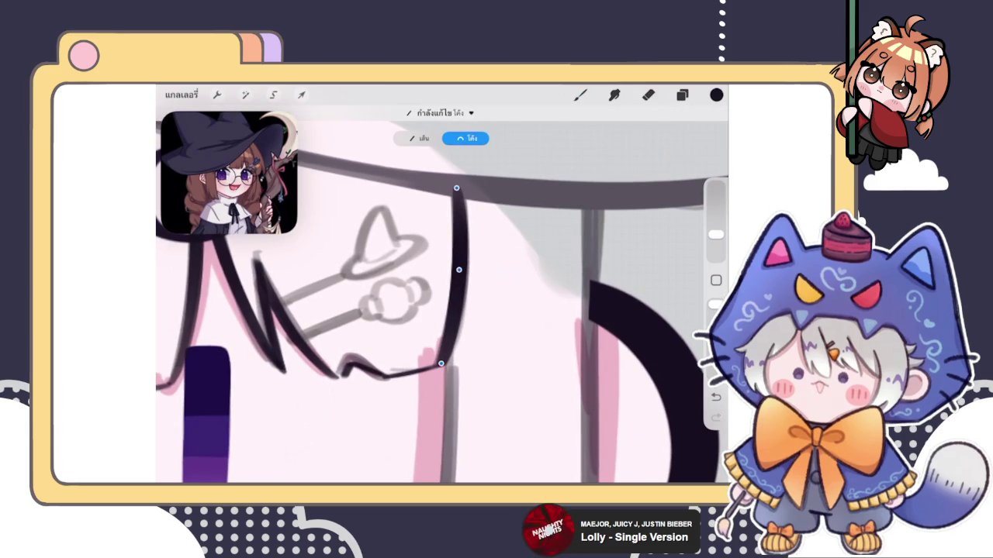
drag(464, 193, 462, 221)
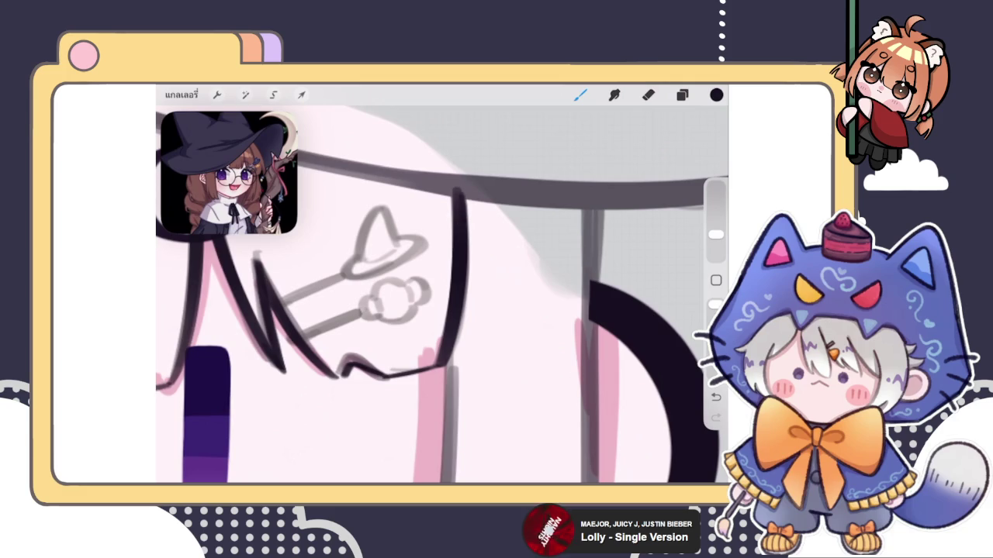
- Undo a faint stroke while toggling Eraser and Brush, then zoom out to view the face
click(649, 95)
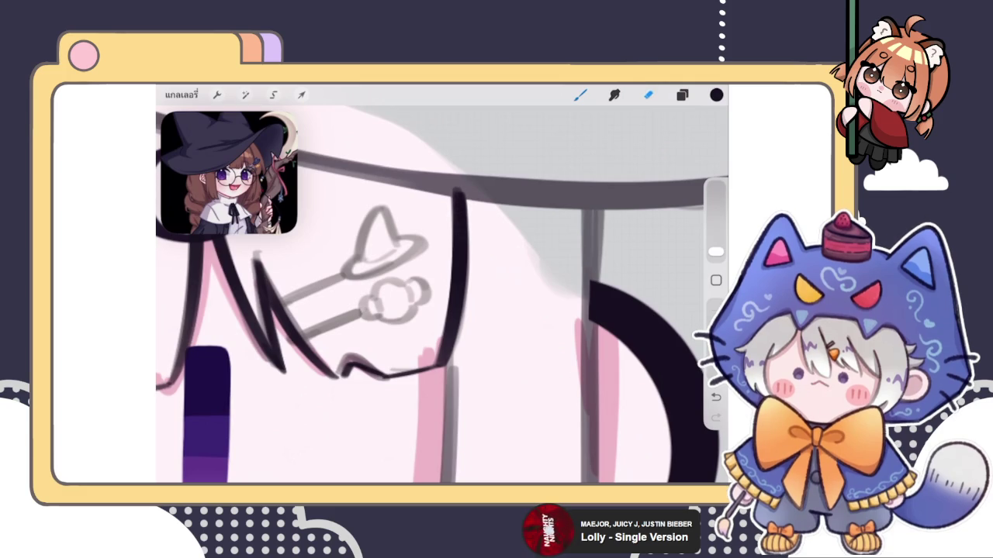
key(b)
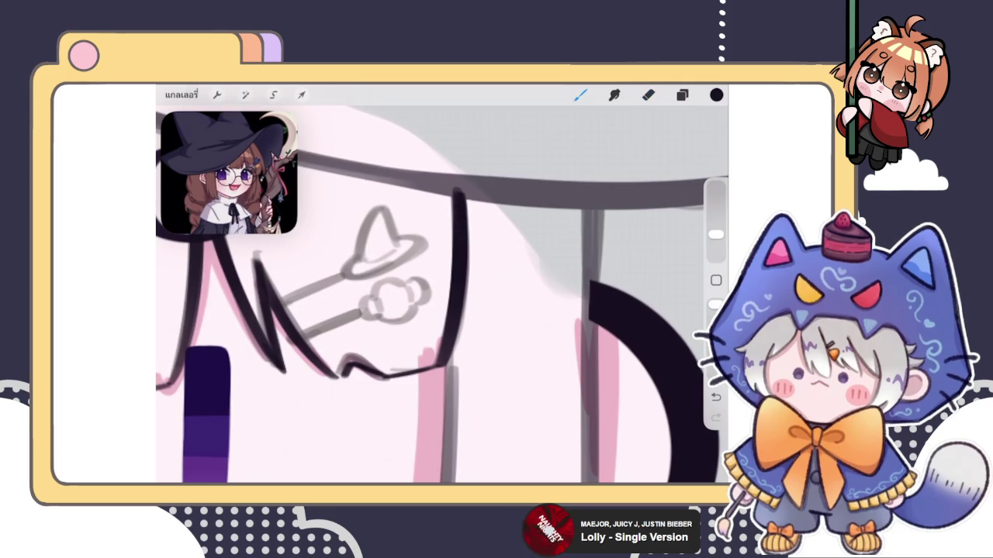
scroll(442, 287, up, 3)
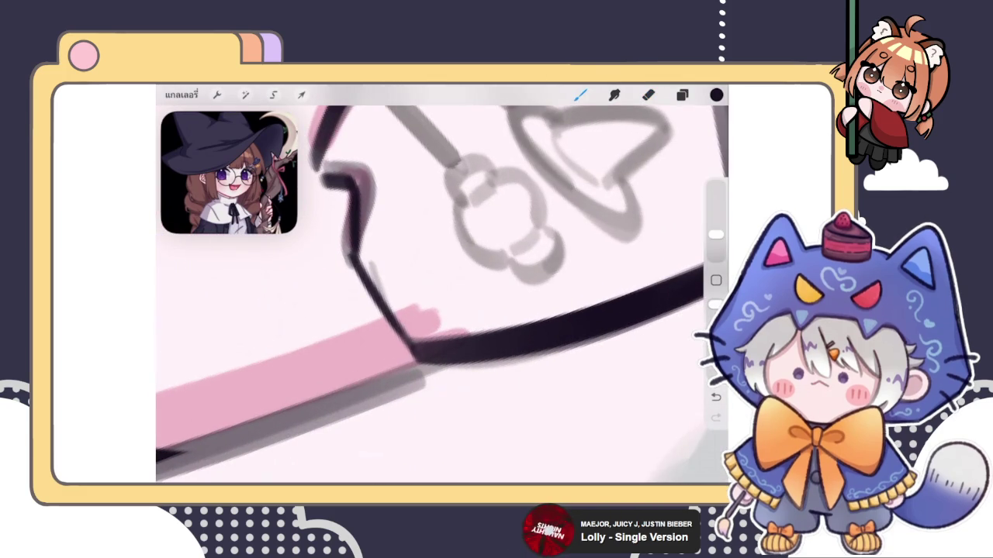
key(ctrl+z)
scroll(442, 287, up, 2)
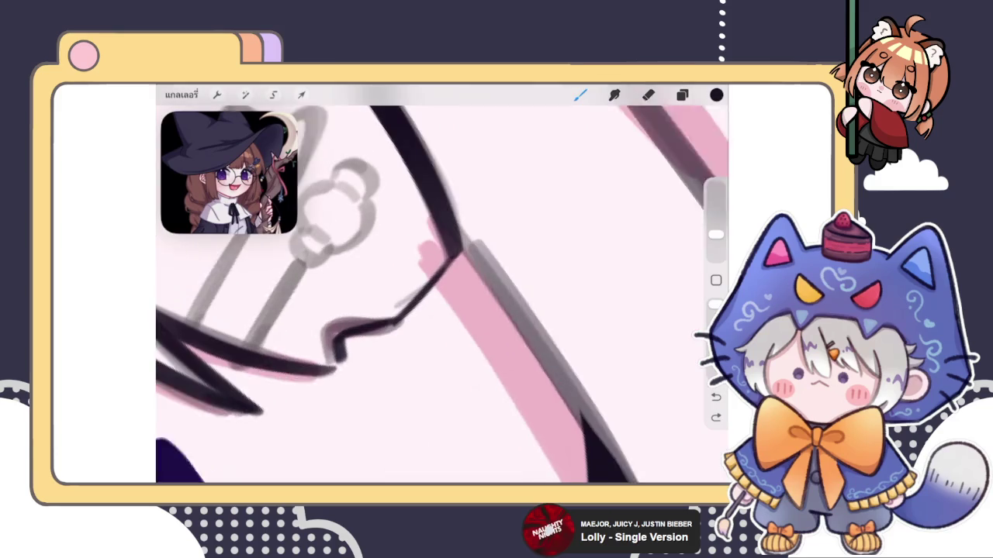
key(e)
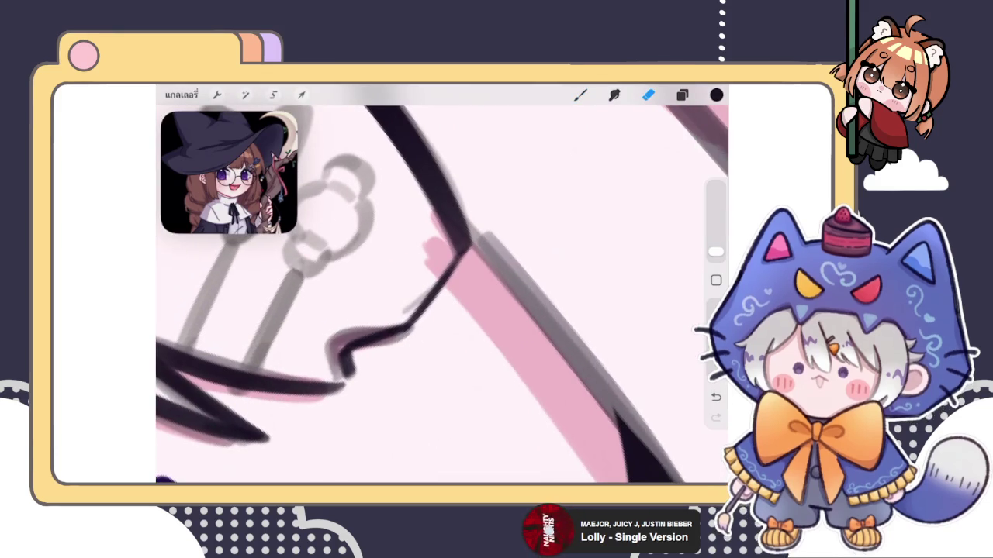
scroll(442, 287, up, 2)
key(b)
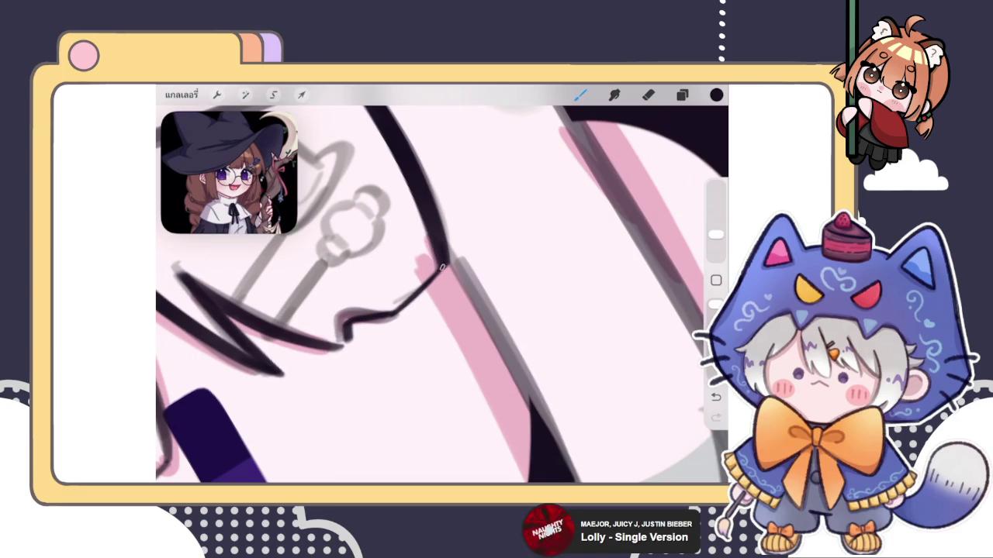
scroll(442, 295, down, 3)
scroll(442, 295, down, 3)
scroll(442, 295, down, 2)
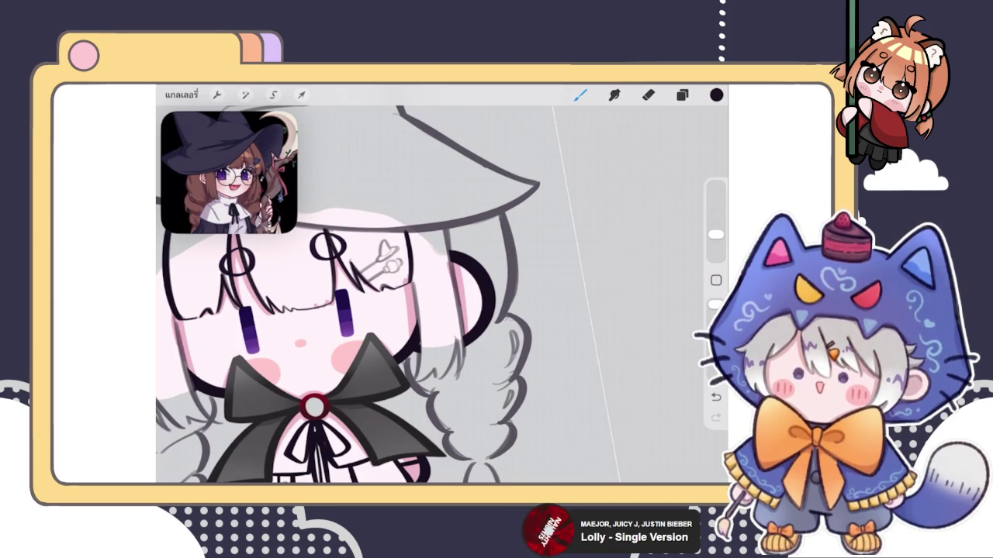
- Tidy the top end of a bangs line with the brush
click(682, 95)
click(681, 95)
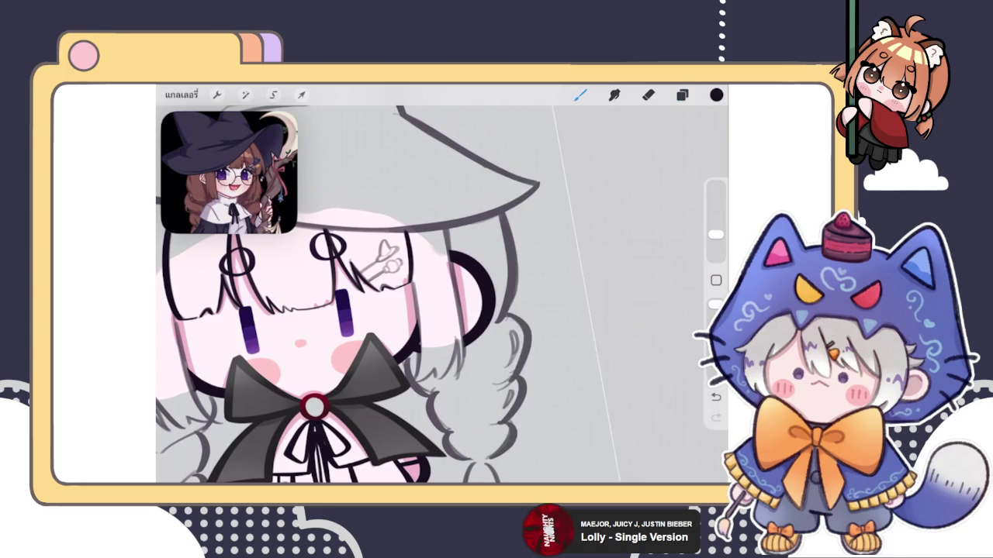
scroll(427, 294, down, 3)
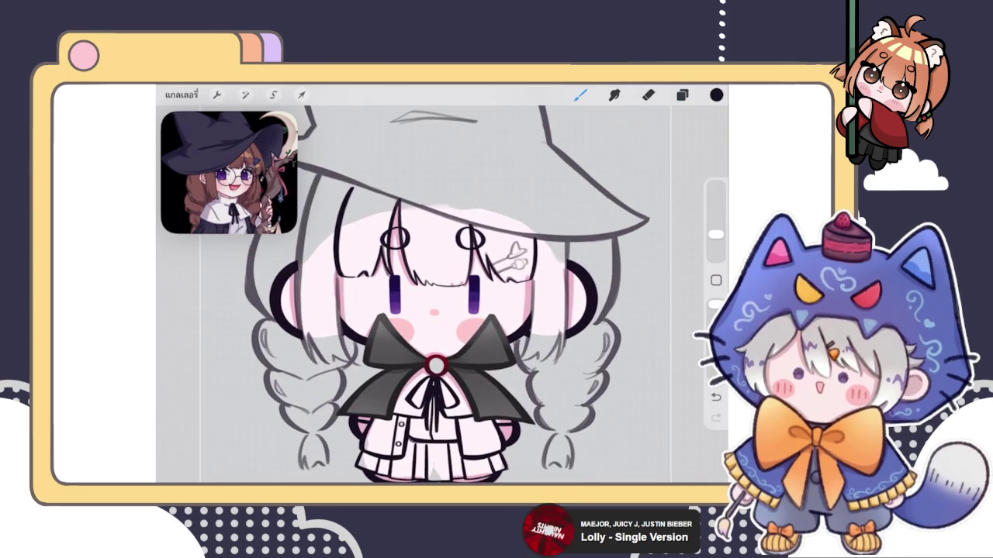
key(e)
scroll(439, 295, down, 5)
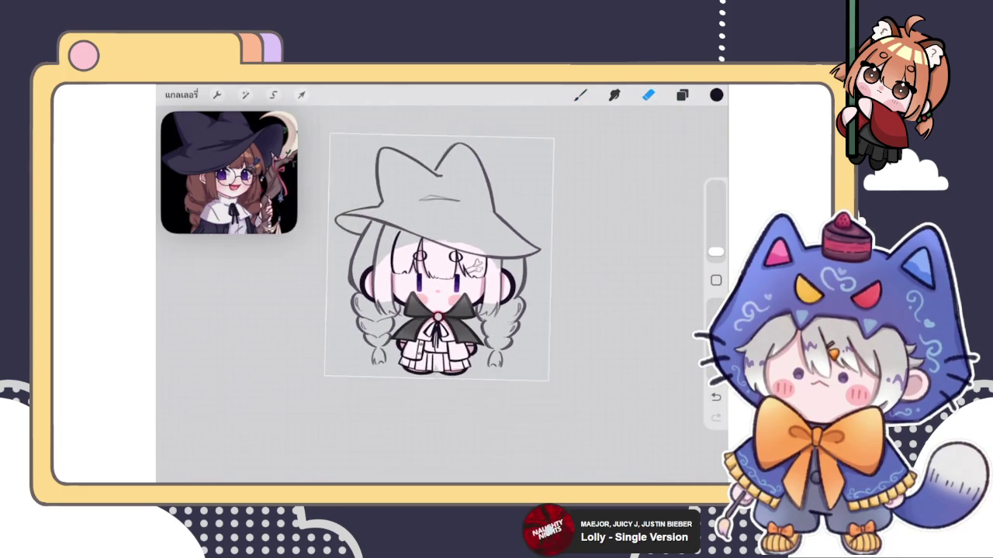
scroll(439, 294, up, 5)
key(b)
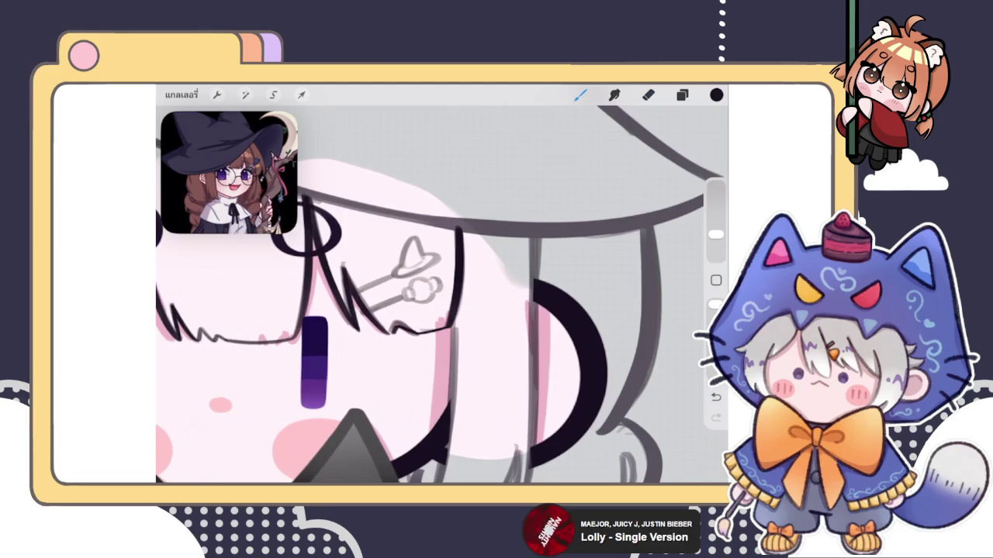
drag(458, 226, 456, 237)
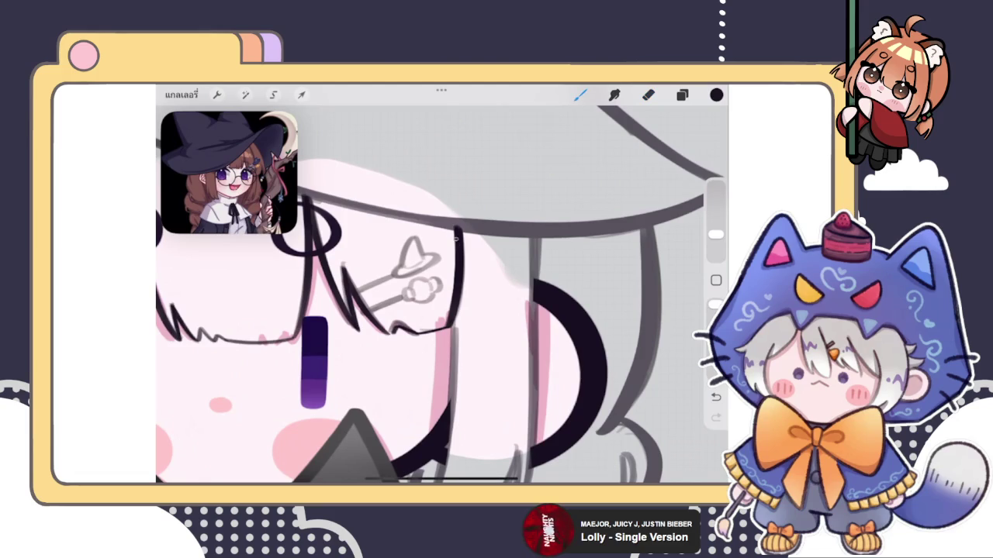
- Add a new blank layer just below the bangs lineart layer
scroll(439, 295, down, 5)
scroll(439, 295, down, 2)
click(682, 95)
click(679, 126)
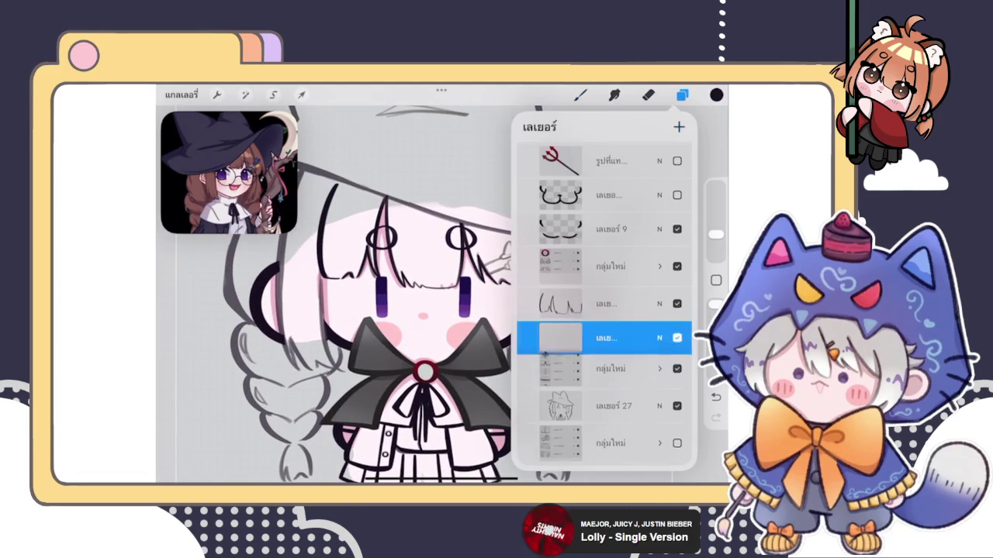
- Duplicate the bangs lineart layer so a copy sits directly above it, then return to the canvas
drag(636, 269, 535, 269)
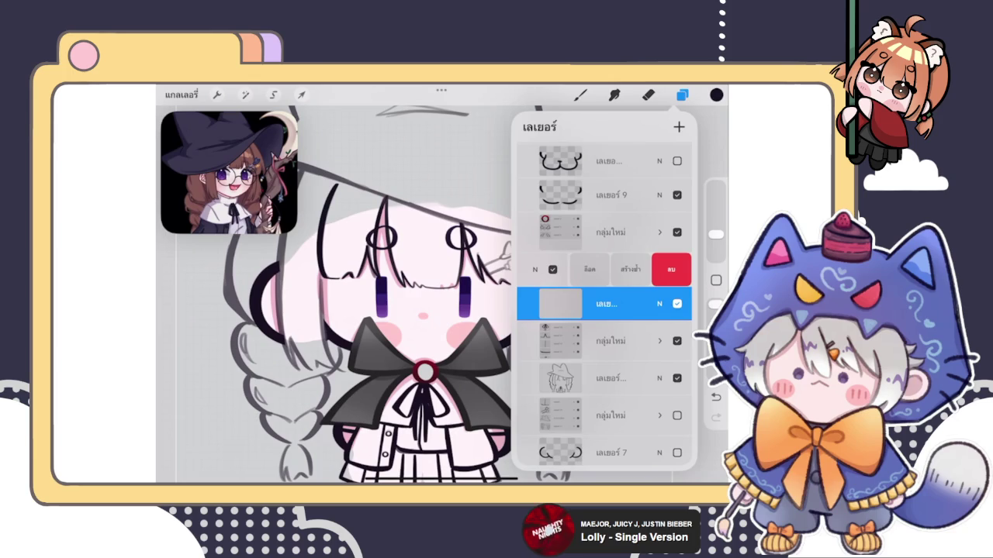
click(630, 269)
click(605, 269)
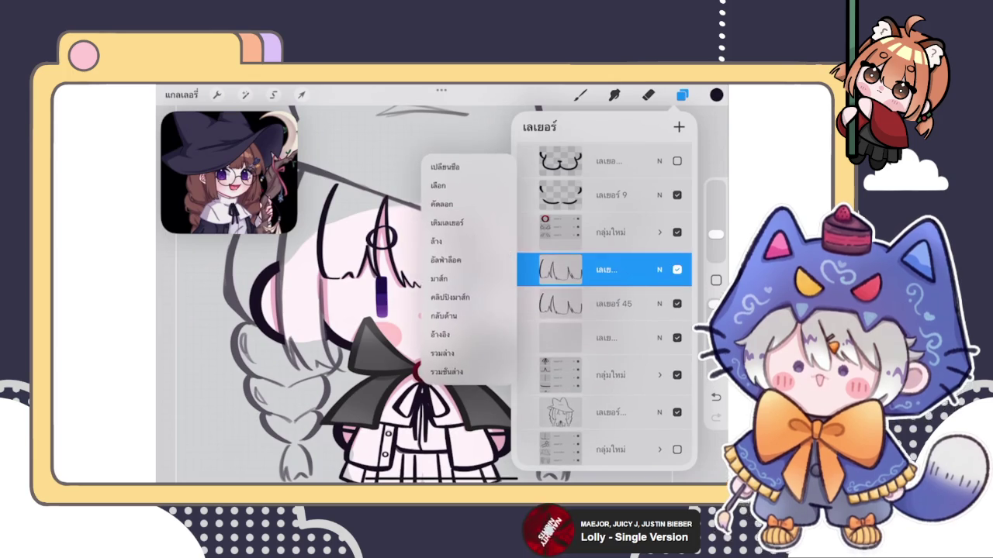
click(448, 353)
click(580, 94)
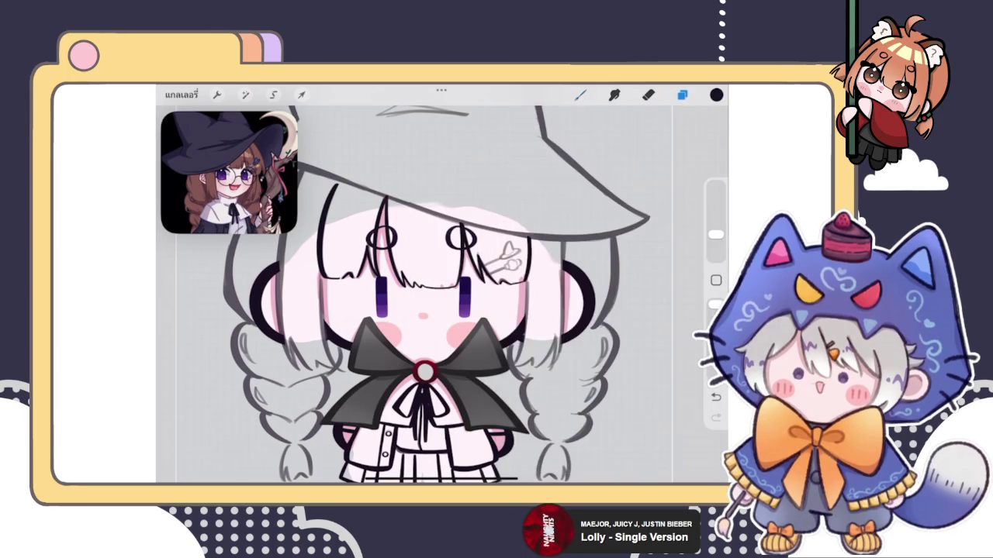
- Draw a long hair strand from under the hat brim down the left side of the face, redrawing it once
drag(377, 182, 363, 339)
scroll(504, 294, up, 2)
key(ctrl+z)
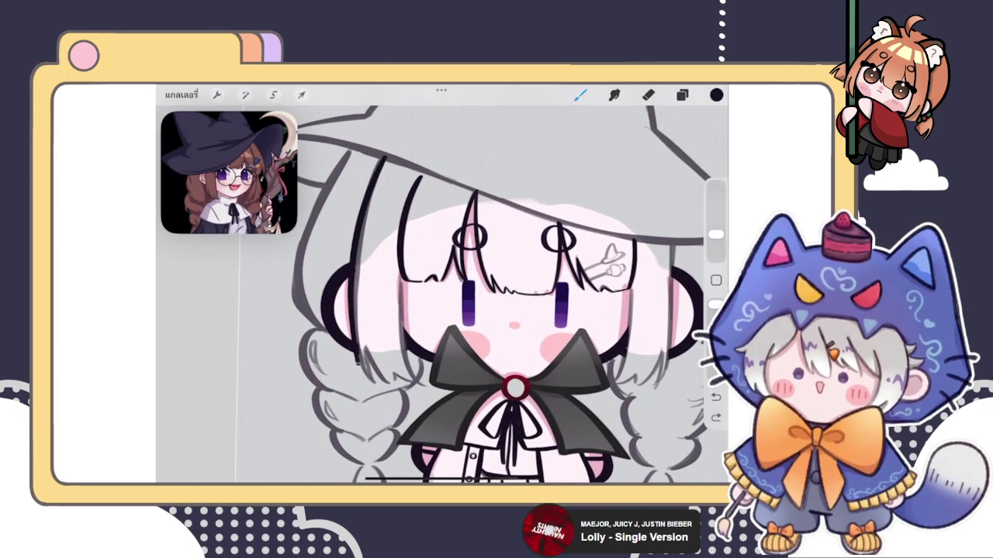
drag(379, 169, 361, 380)
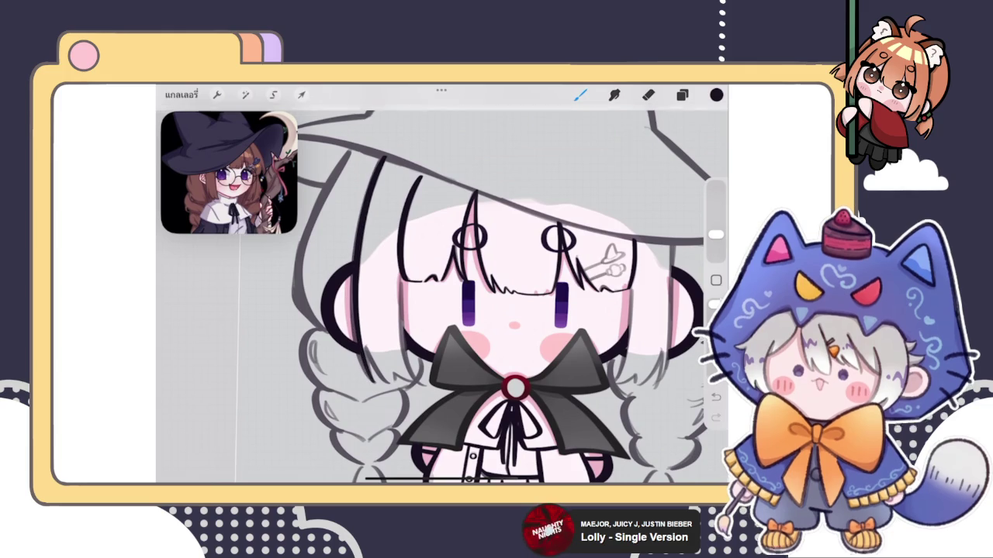
- Edit the strand's arc shape, adjusting its middle bend and thickening its lower end
click(439, 112)
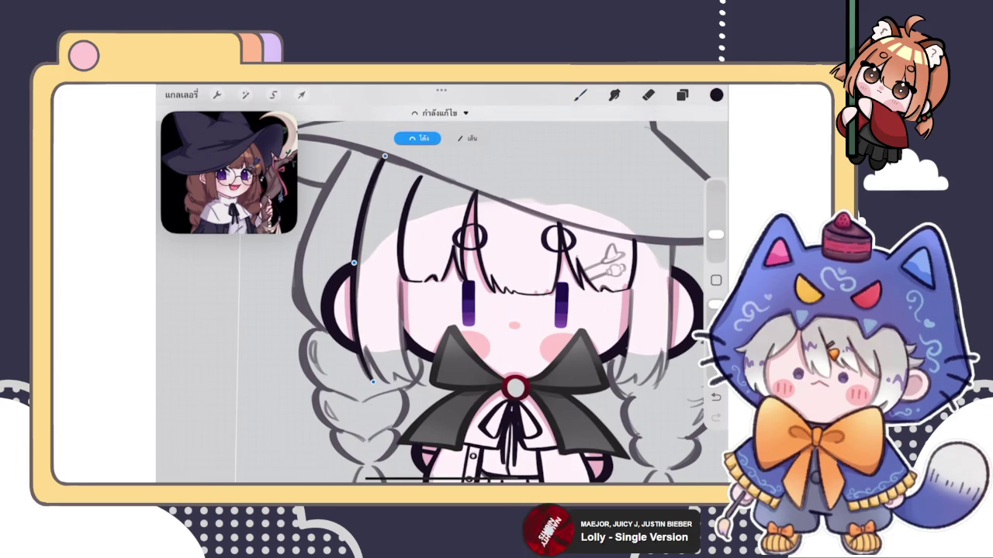
drag(353, 261, 355, 264)
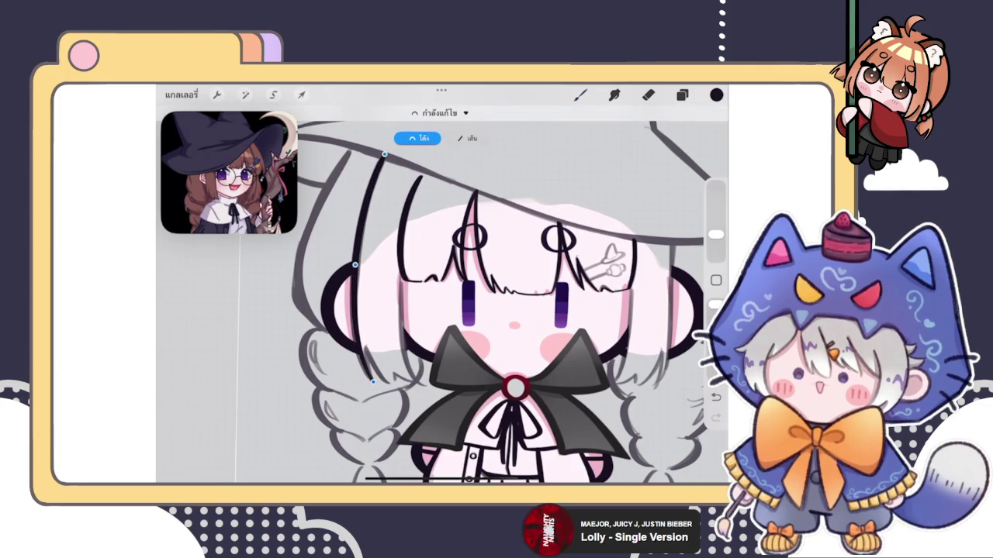
drag(372, 382, 371, 384)
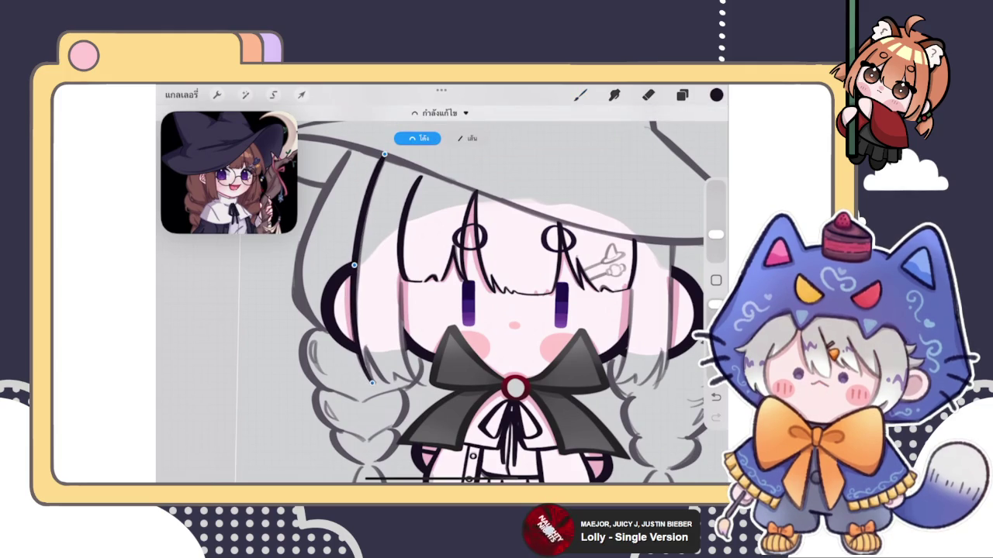
scroll(380, 139, up, 5)
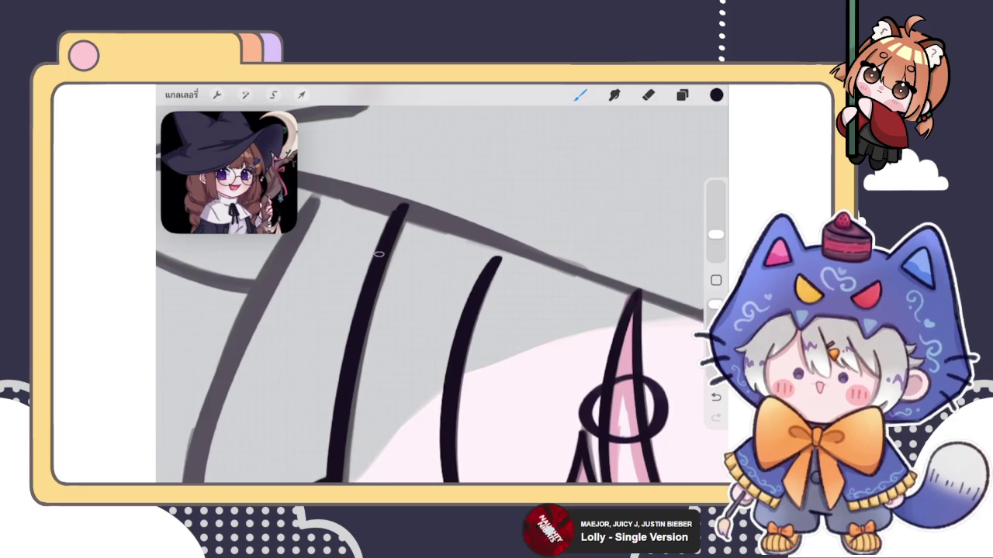
scroll(441, 295, down, 3)
scroll(441, 295, up, 3)
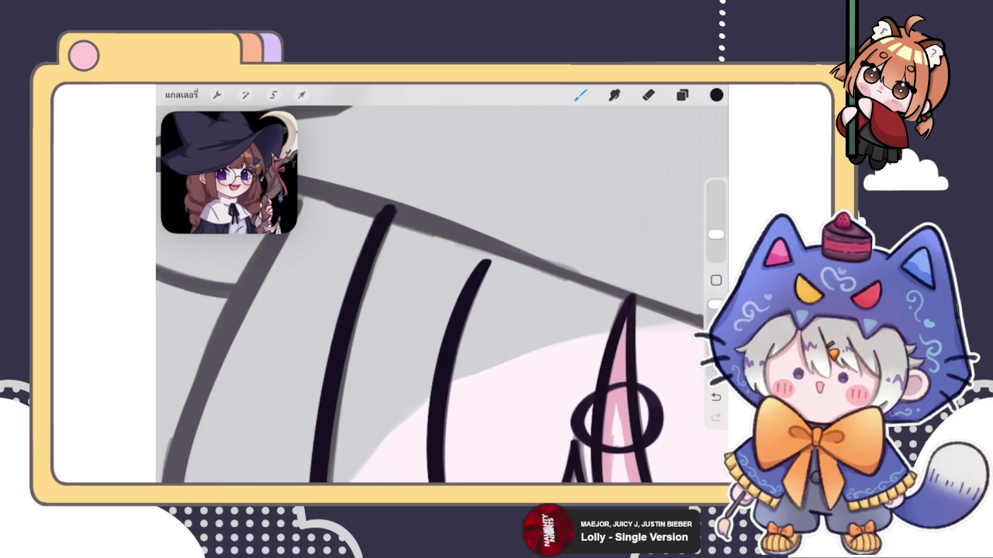
scroll(440, 294, down, 3)
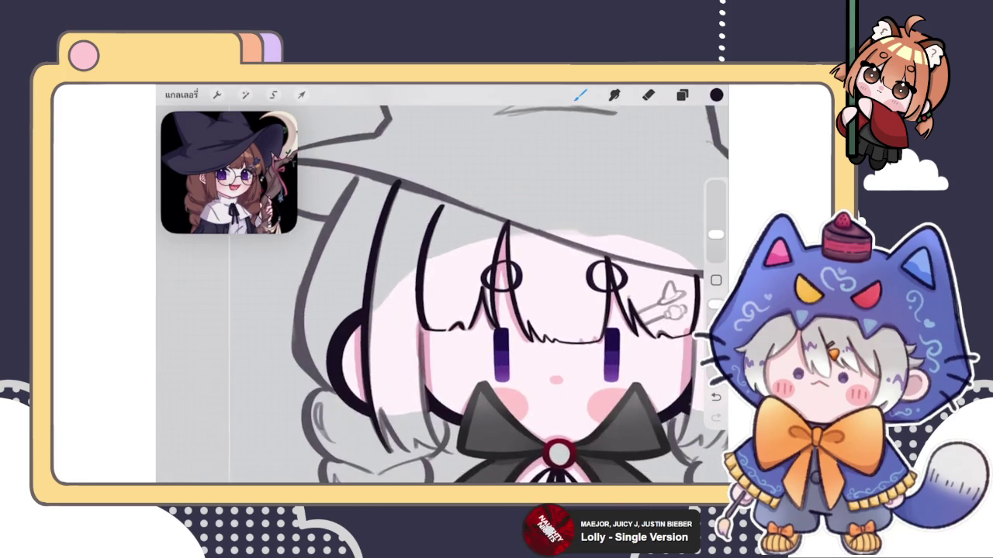
scroll(441, 294, up, 5)
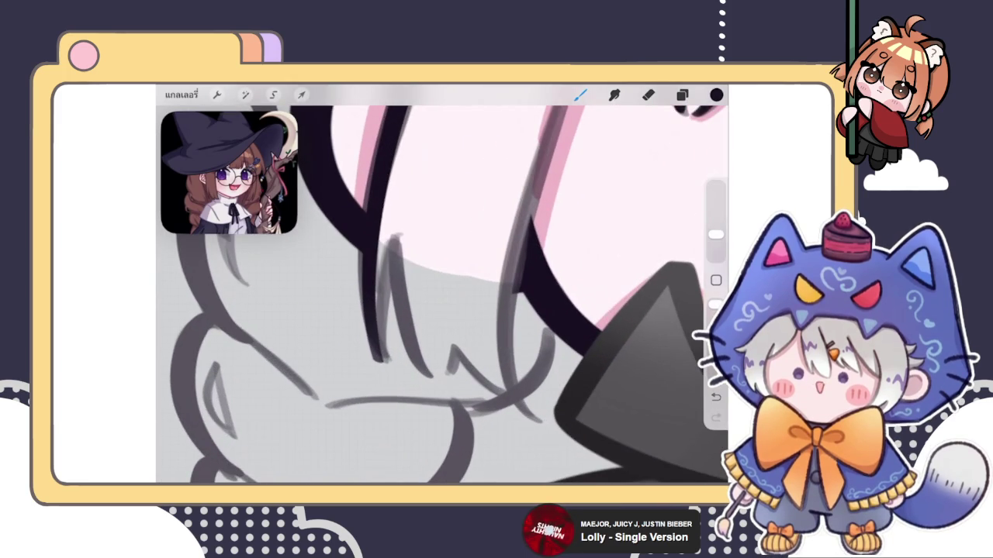
- Try erasing and redrawing on the bangs lineart, undoing the last stroke
click(649, 95)
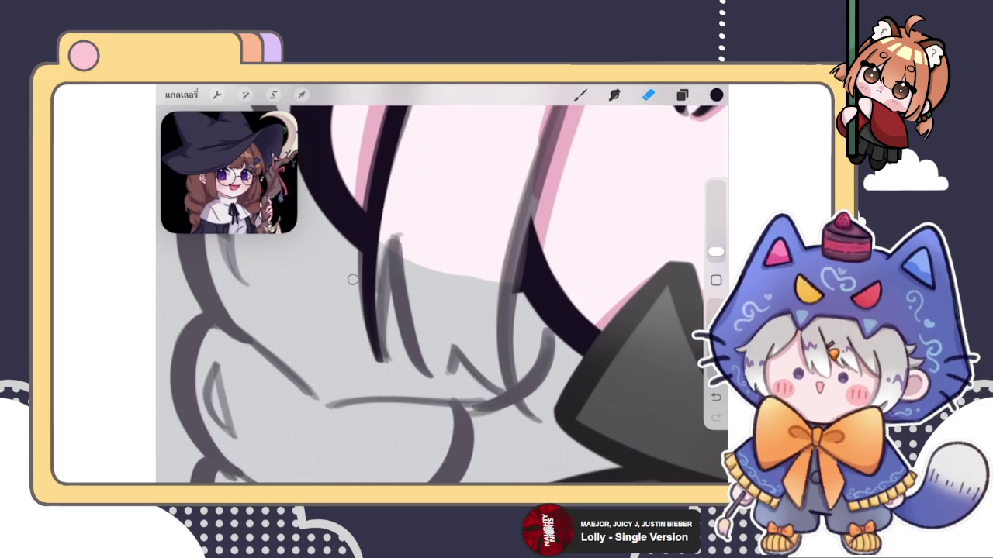
click(580, 95)
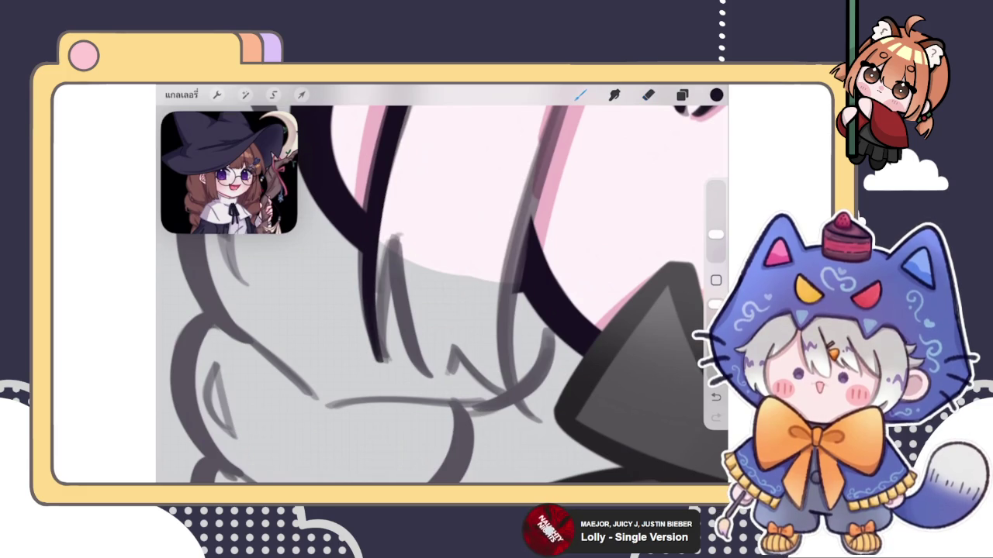
key(ctrl+z)
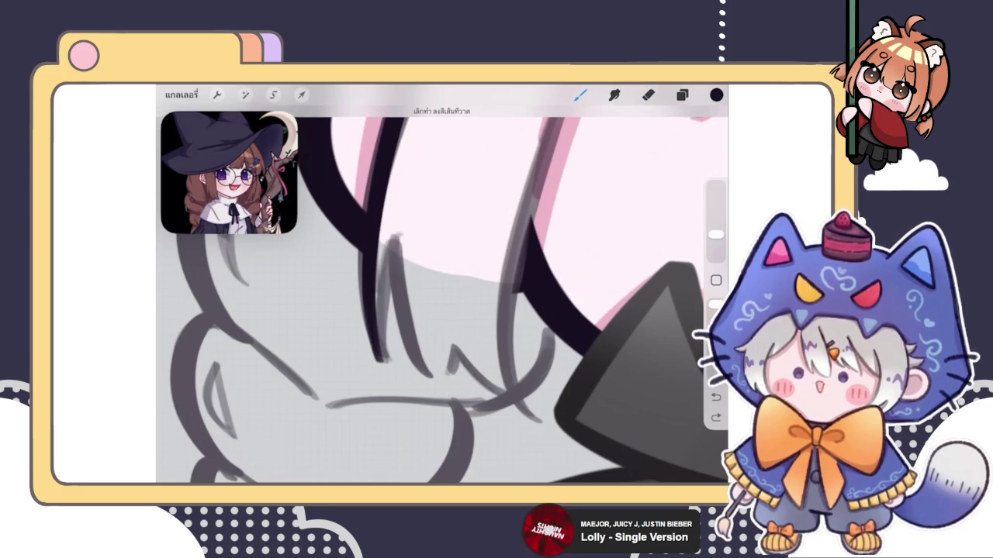
key(ctrl+shift+z)
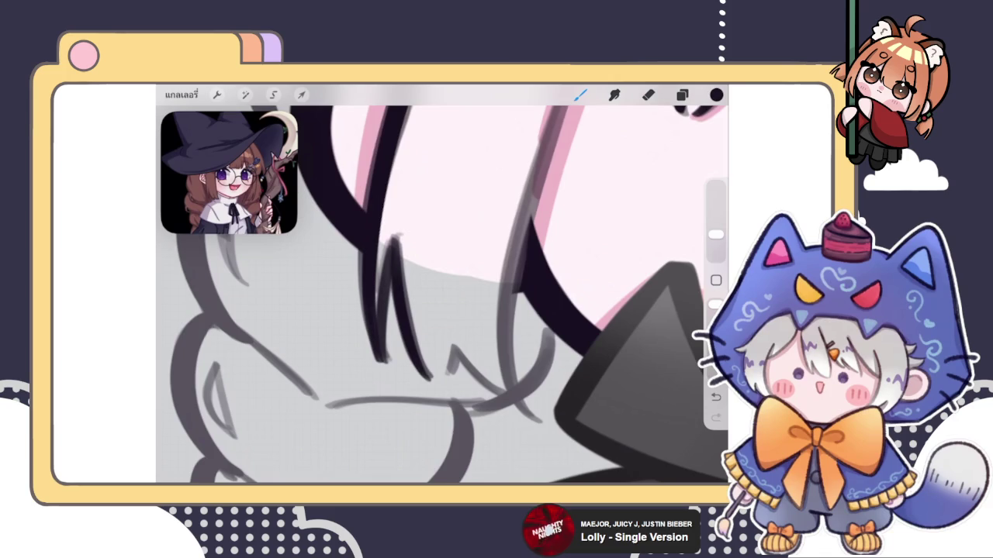
scroll(443, 295, up, 1)
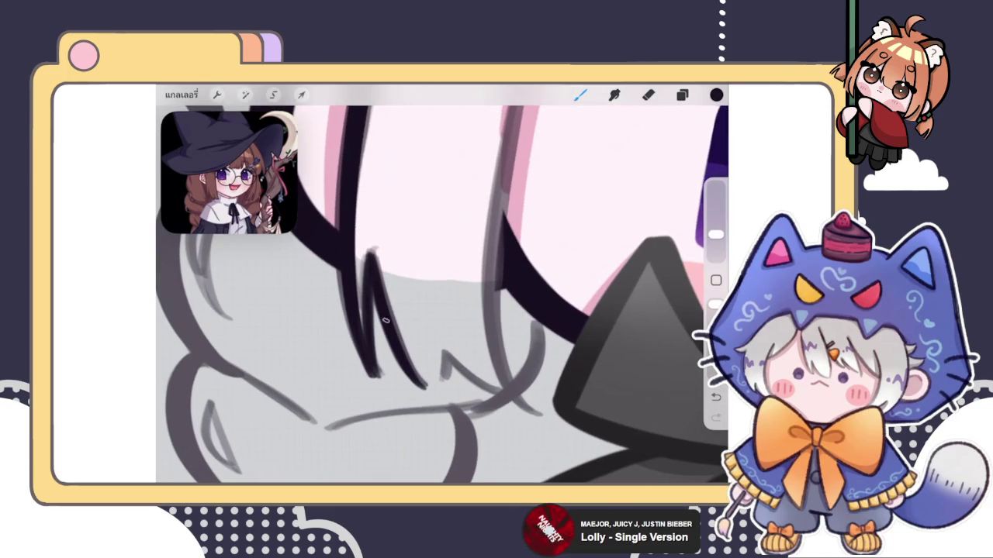
scroll(443, 295, down, 1)
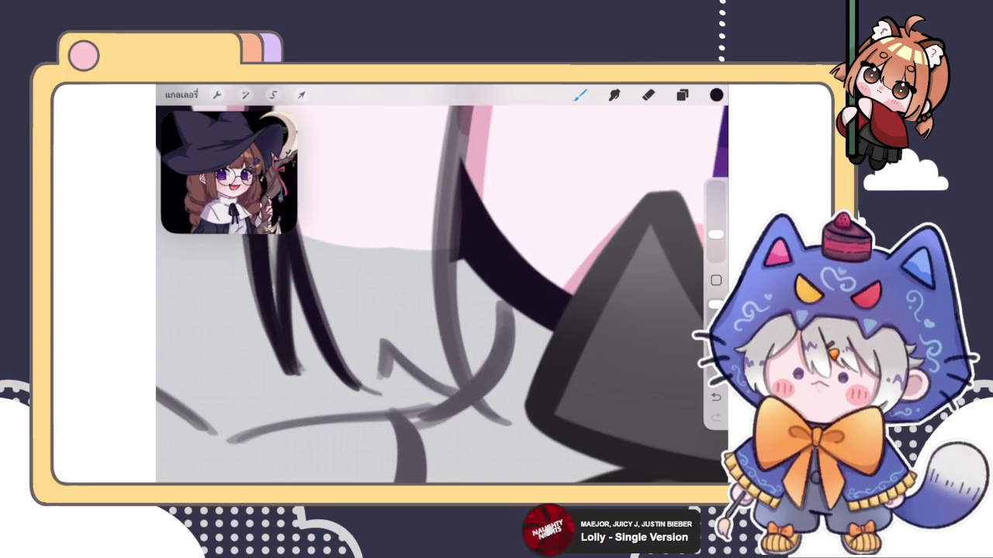
scroll(442, 295, up, 2)
key(ctrl+z)
scroll(442, 295, down, 2)
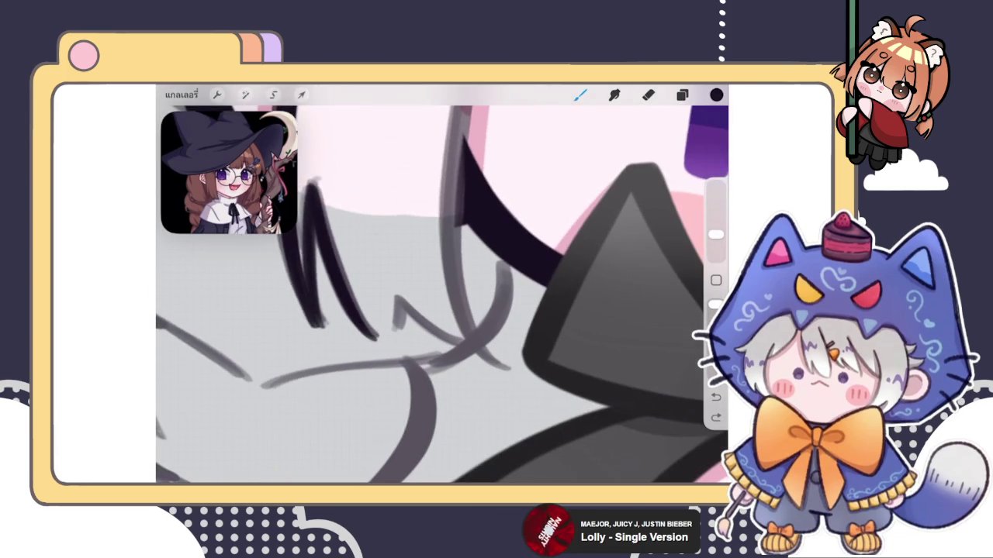
- Push the dark lineart into shape with Liquify, then add a short hair stroke
click(245, 95)
click(204, 434)
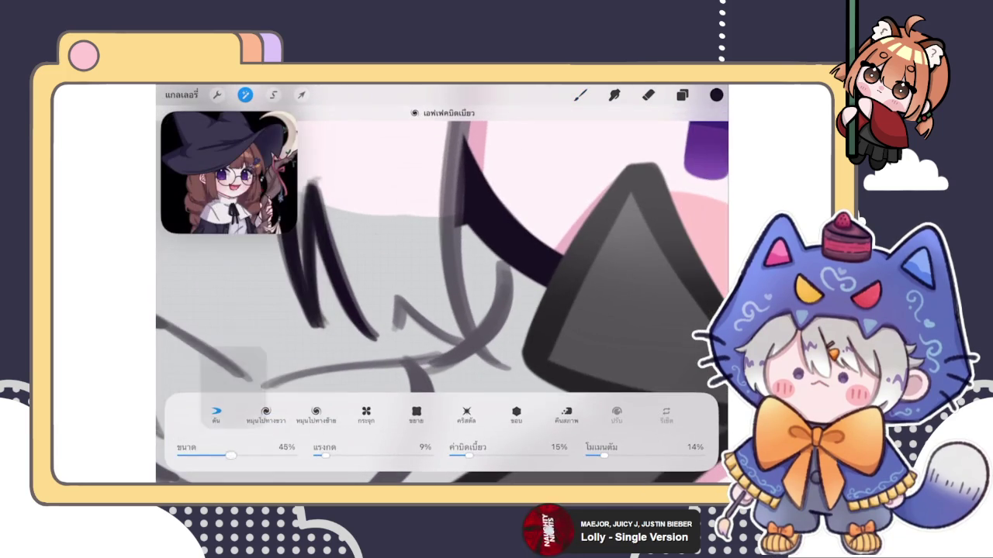
drag(364, 310, 434, 326)
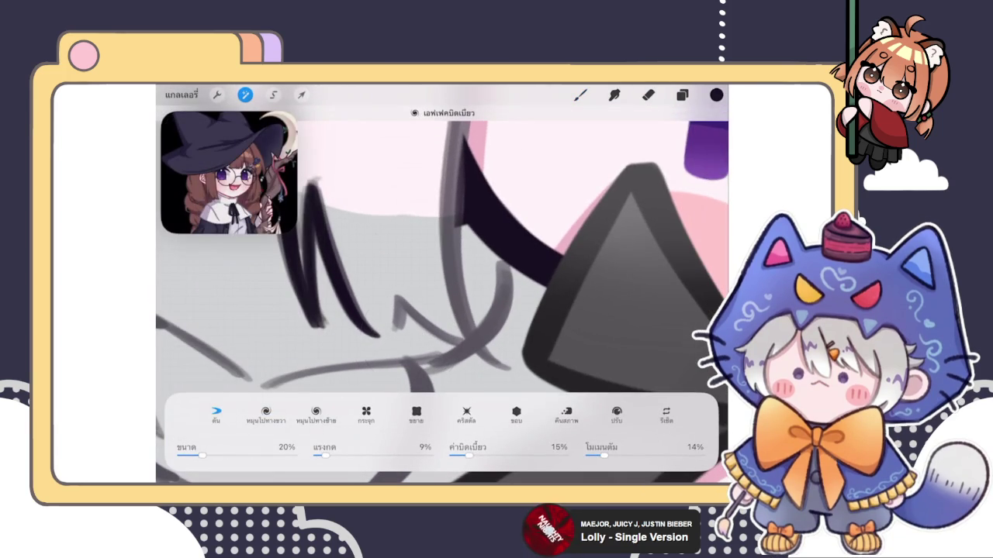
drag(353, 318, 377, 334)
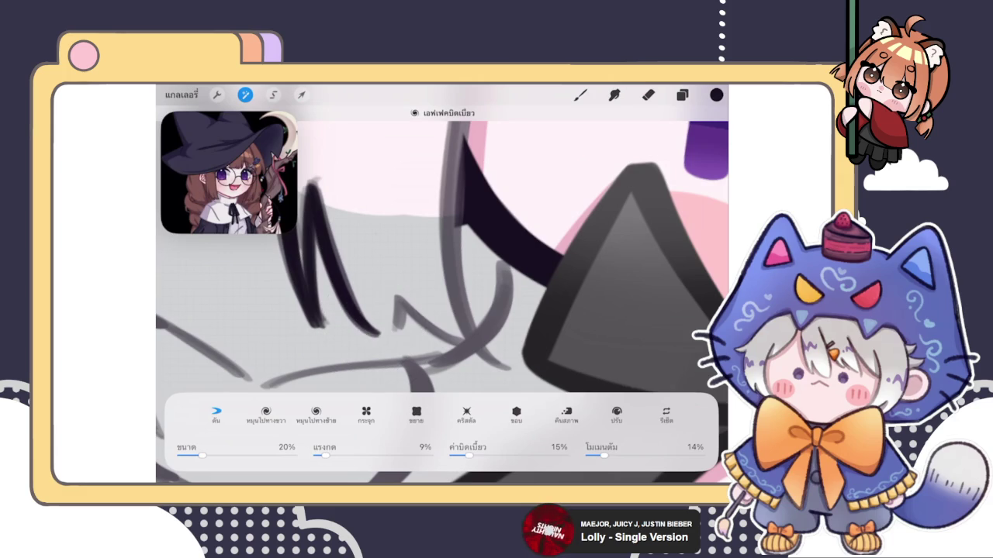
click(580, 95)
drag(371, 333, 401, 332)
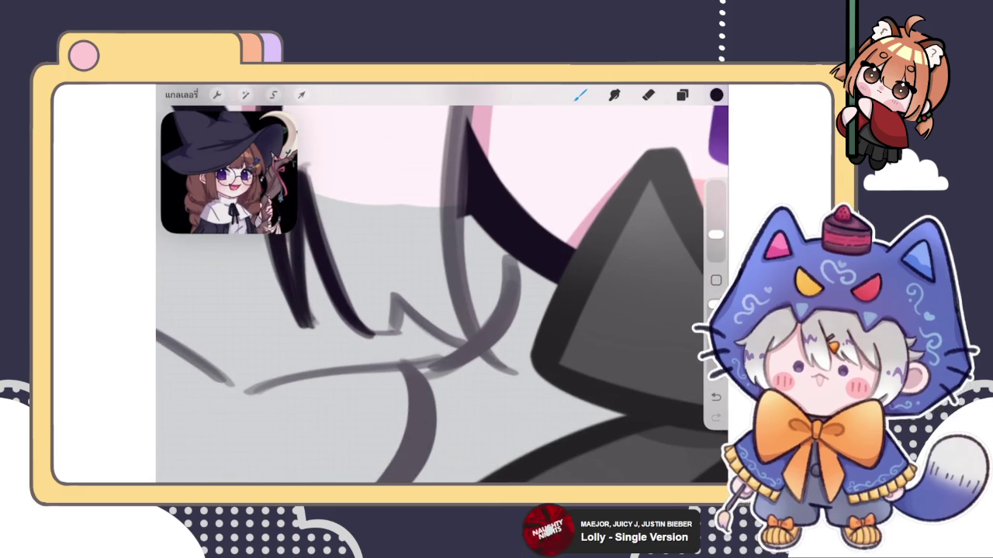
- Try a couple of short hair strokes near the lower bangs, undoing them
scroll(442, 295, up, 2)
key(ctrl+z)
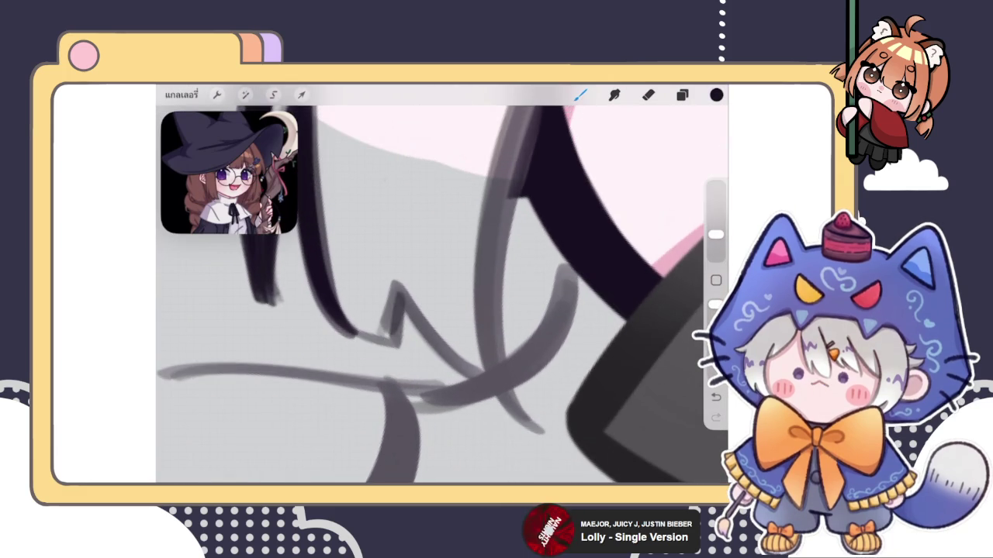
mouse_move(385, 341)
mouse_down()
mouse_move(396, 304)
mouse_move(404, 322)
mouse_move(370, 382)
mouse_up()
key(ctrl+z)
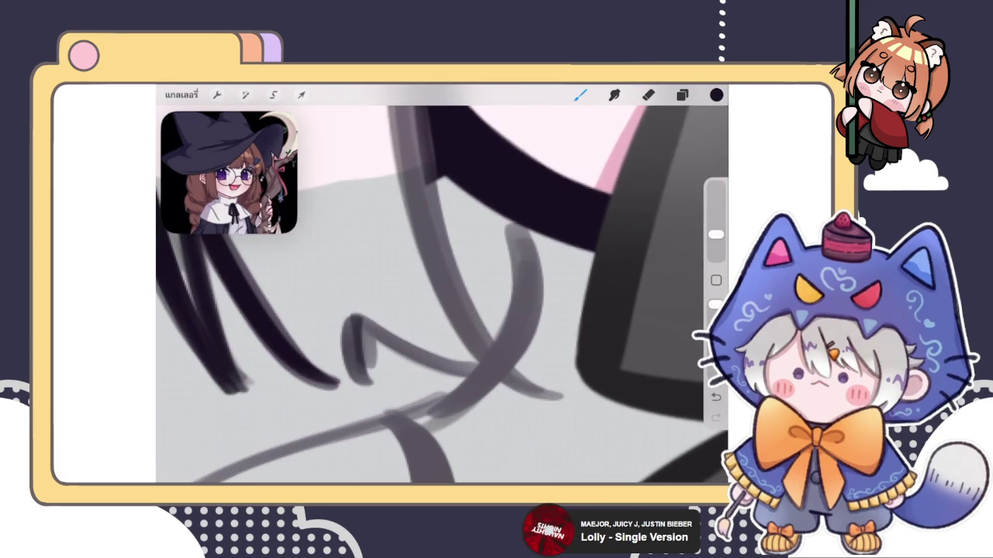
drag(442, 310, 415, 248)
key(ctrl+z)
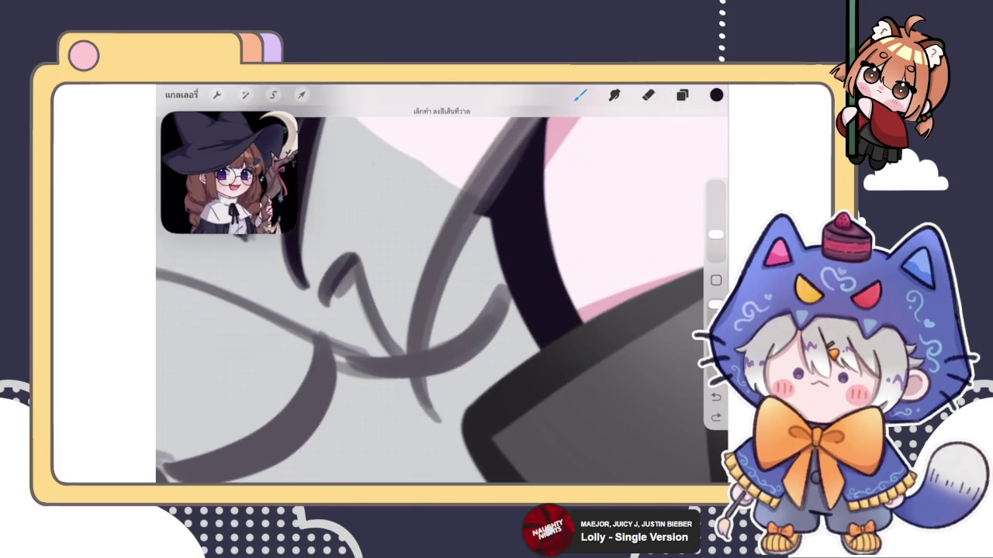
- Draw a long dark hair strand toward the bow, retrying it with a thinner tail
drag(356, 256, 430, 401)
key(ctrl+z)
drag(355, 256, 447, 419)
key(ctrl+z)
mouse_move(353, 250)
mouse_down()
mouse_move(405, 388)
mouse_move(442, 418)
mouse_up()
key(ctrl+z)
scroll(442, 295, up, 3)
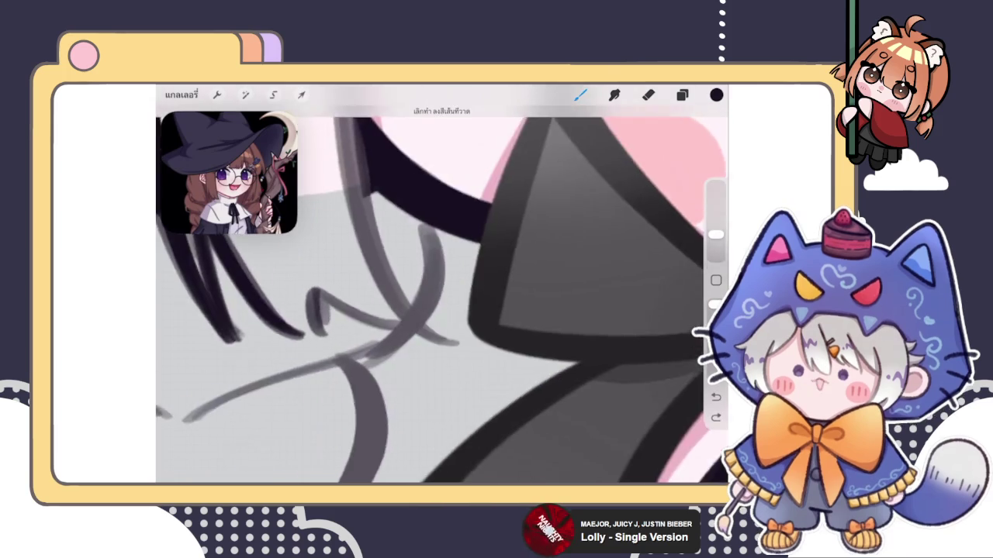
- Try two more dark hair strands beside the face, undoing each
mouse_move(311, 376)
mouse_down()
mouse_move(403, 307)
mouse_move(425, 275)
mouse_up()
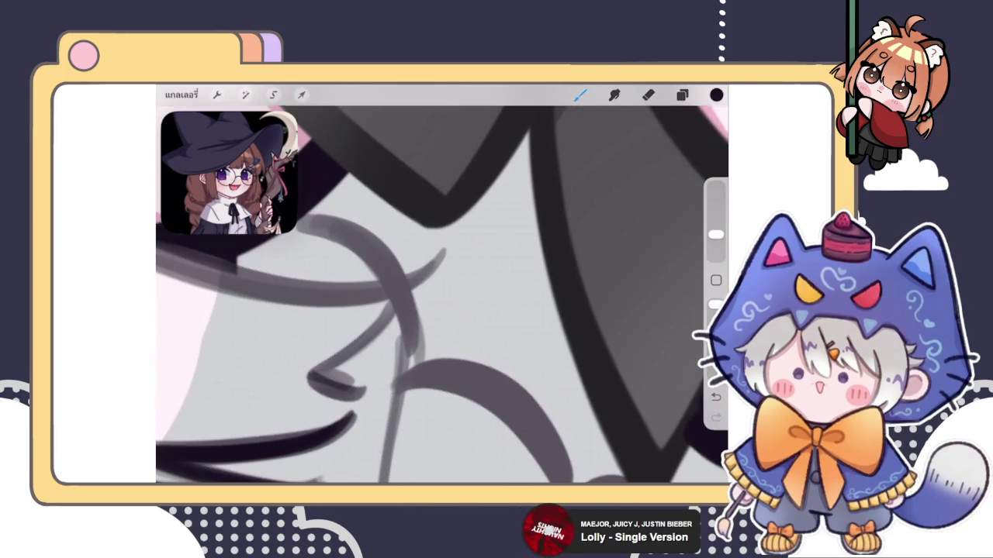
key(ctrl+z)
scroll(443, 295, up, 3)
drag(362, 246, 453, 346)
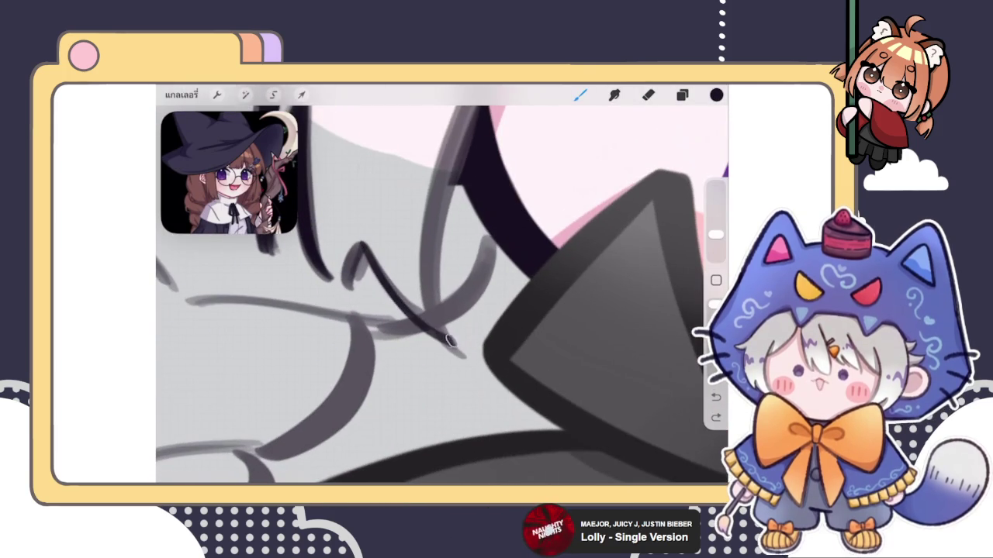
scroll(442, 295, down, 3)
scroll(442, 295, up, 3)
key(ctrl+z)
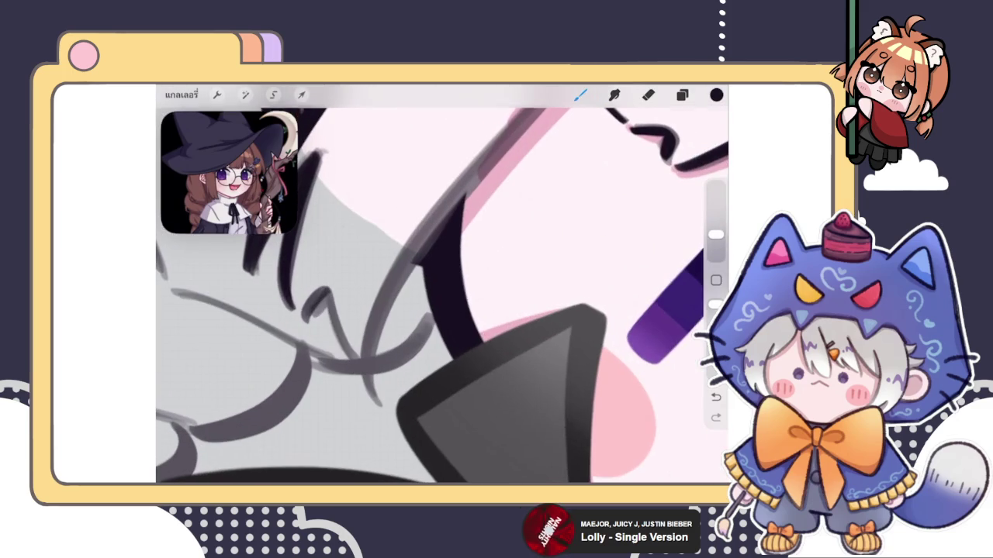
- Redraw a hair stroke down the left cheek until its tail looks right, then add a darkened short hair line
drag(325, 288, 382, 403)
key(ctrl+z)
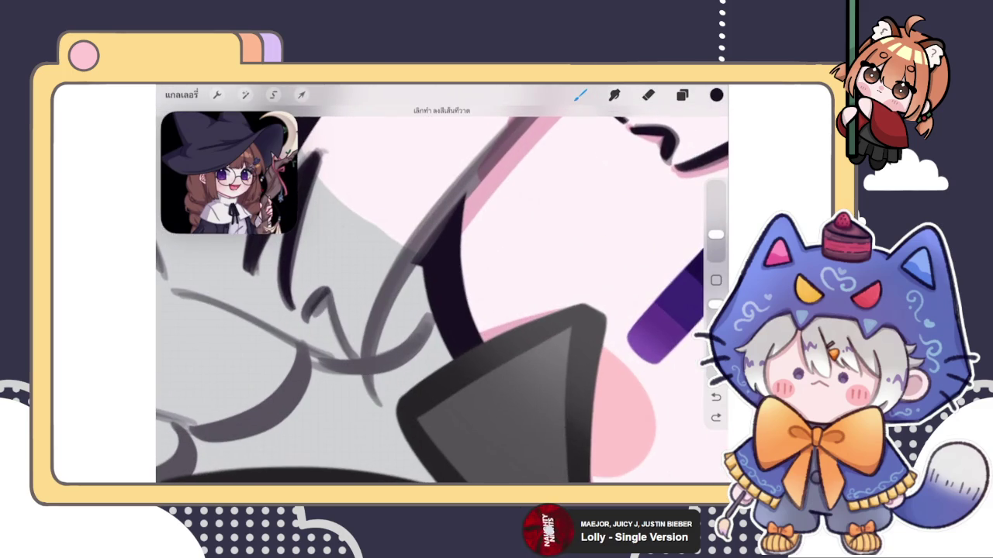
drag(327, 290, 386, 405)
key(ctrl+z)
drag(327, 287, 390, 407)
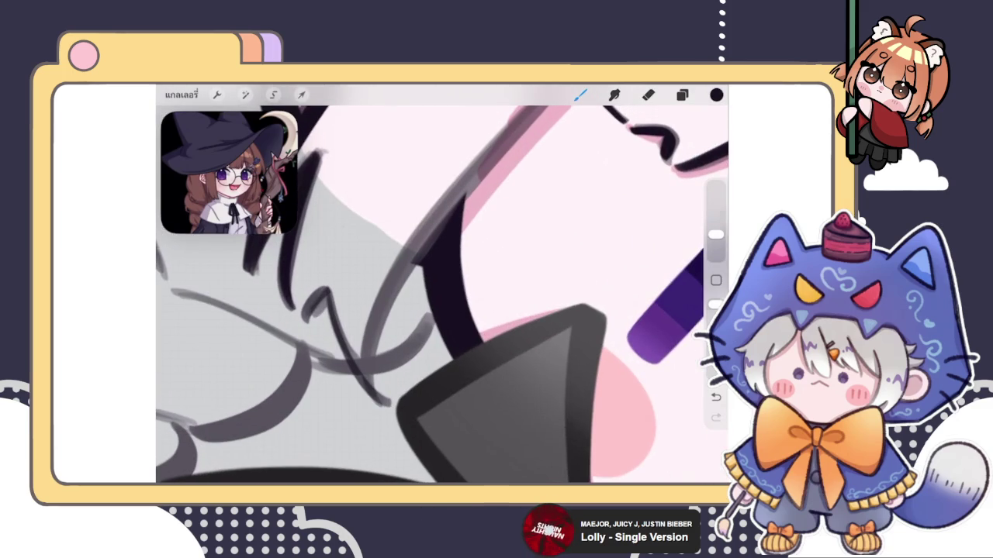
scroll(442, 294, up, 3)
drag(345, 313, 349, 354)
drag(347, 314, 353, 362)
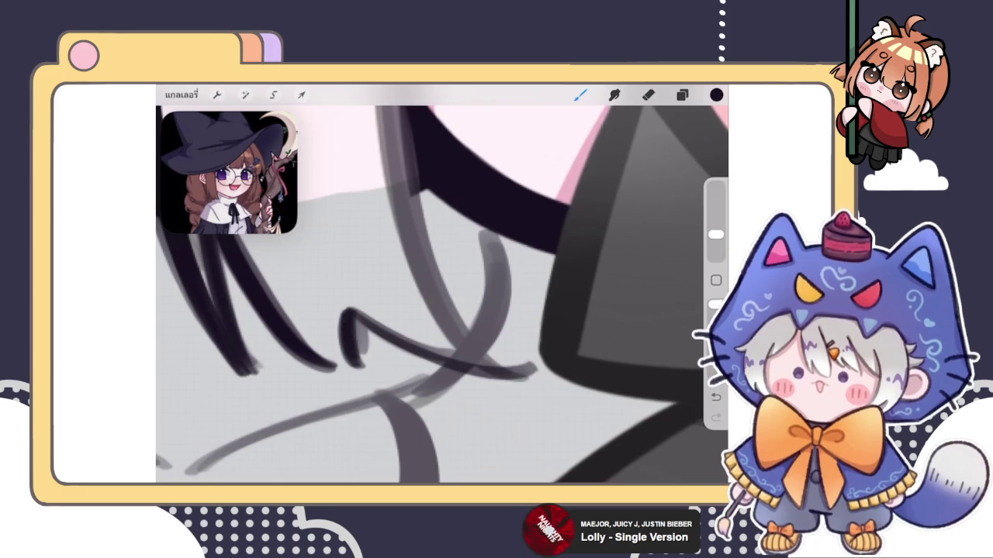
- Zoom in and out to review the new hair strokes, then undo the last one
mouse_move(442, 294)
mouse_down()
mouse_move(418, 256)
mouse_move(388, 233)
mouse_up()
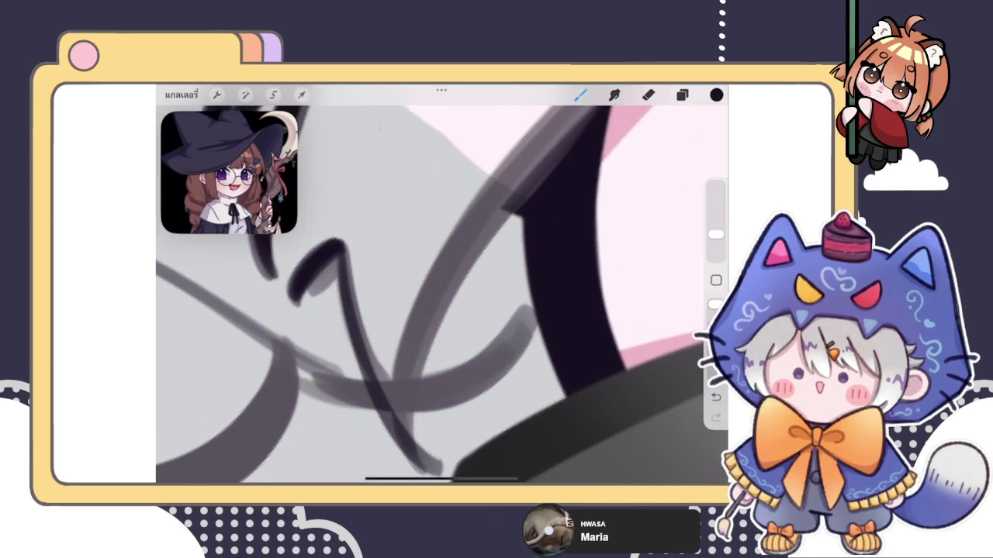
drag(465, 294, 419, 280)
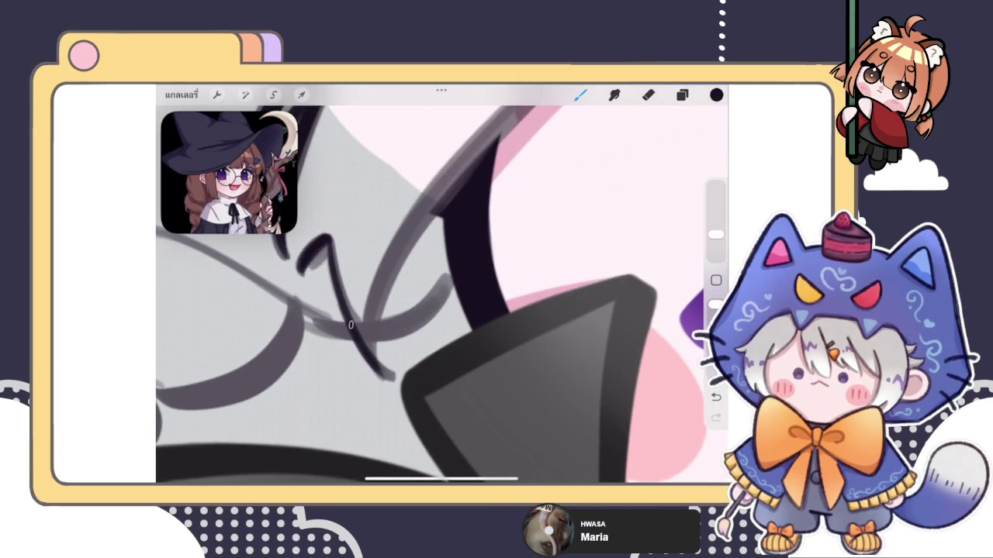
drag(442, 294, 489, 326)
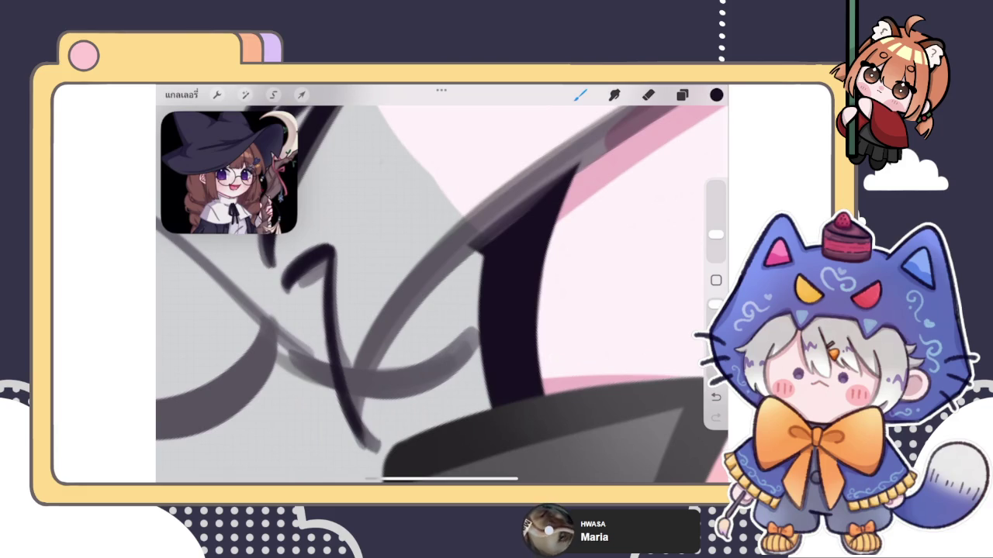
mouse_move(442, 295)
mouse_down()
mouse_move(481, 233)
mouse_move(481, 299)
mouse_move(232, 244)
mouse_move(287, 349)
mouse_up()
key(ctrl+z)
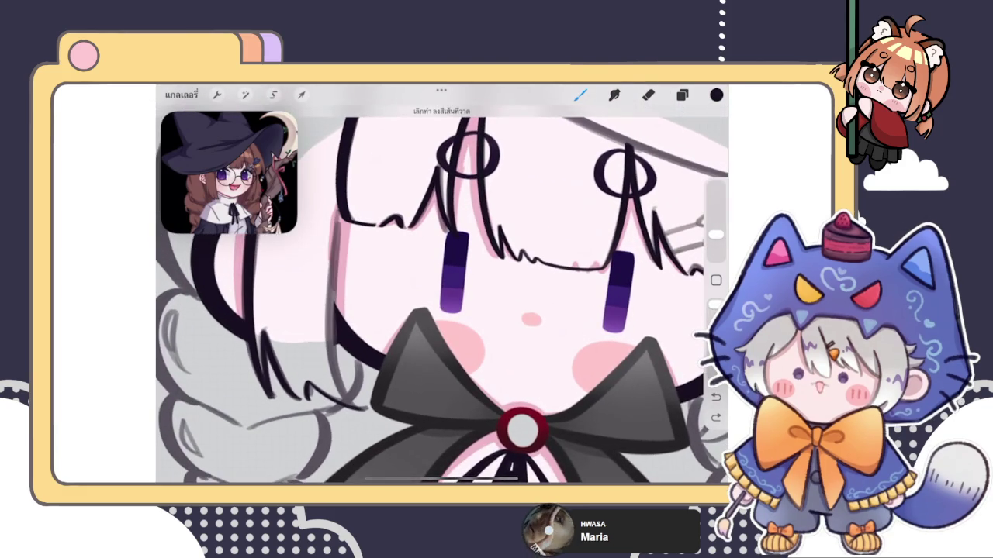
- Redraw the hair line along the left cheek several times, undoing earlier strokes
drag(466, 295, 465, 283)
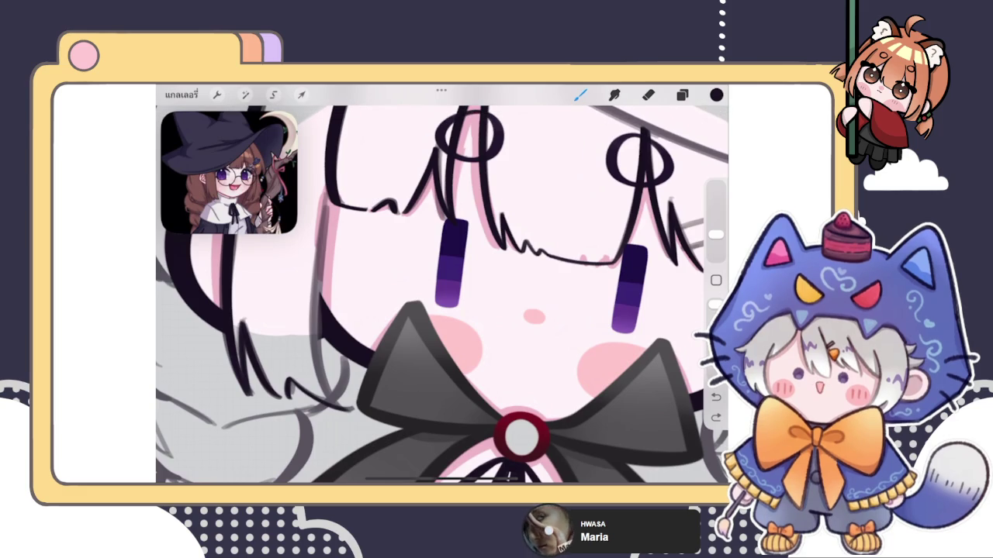
drag(326, 202, 316, 302)
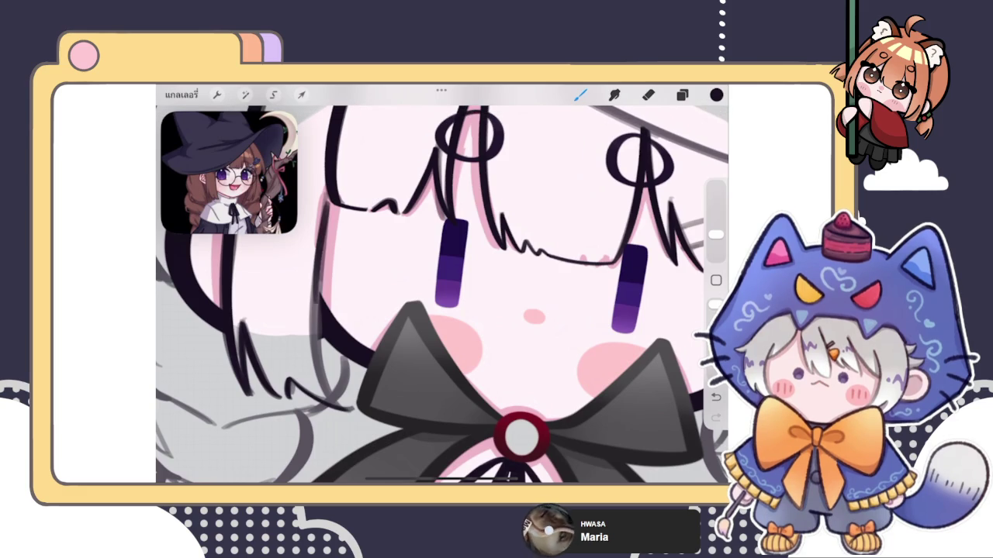
key(ctrl+z)
key(ctrl+z)
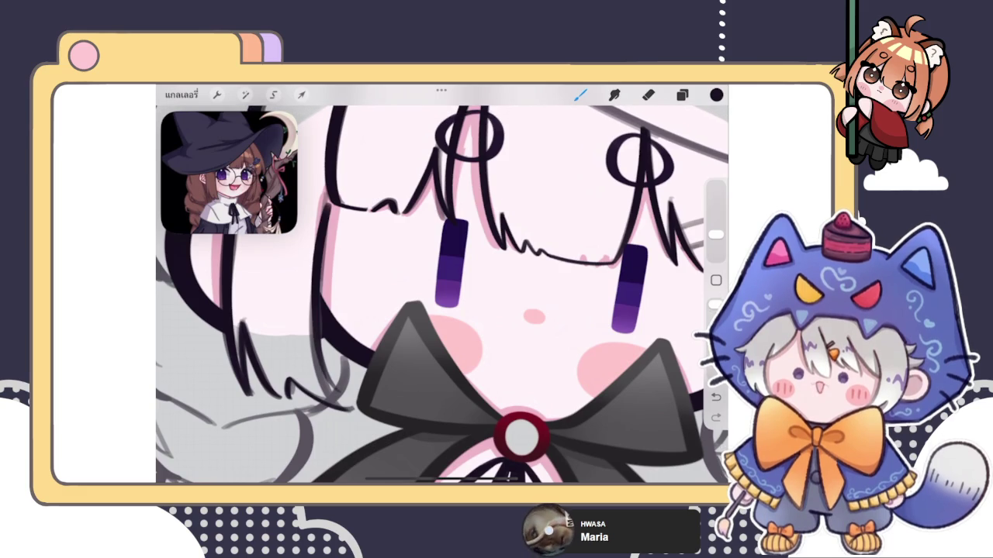
scroll(442, 295, up, 2)
key(ctrl+z)
drag(325, 186, 353, 411)
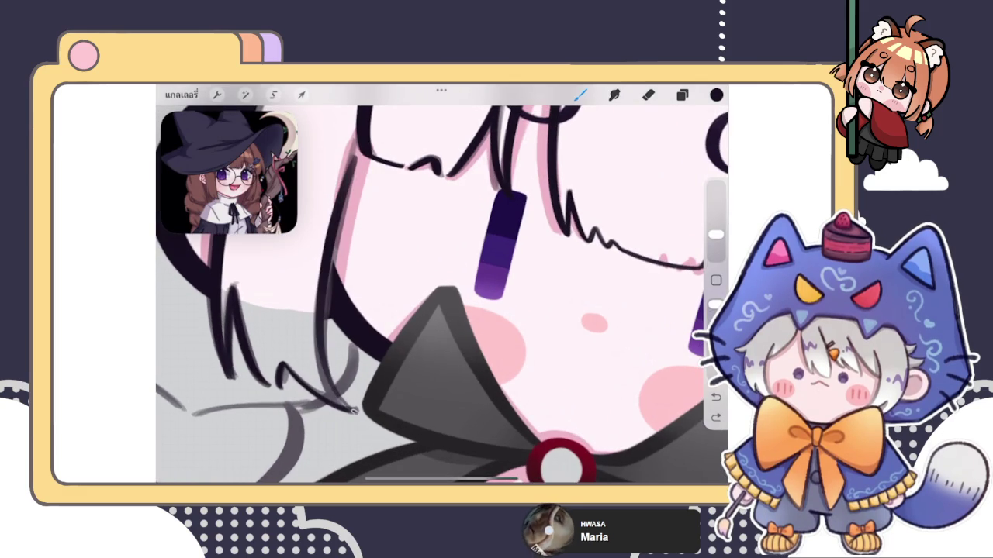
key(ctrl+z)
drag(341, 182, 353, 407)
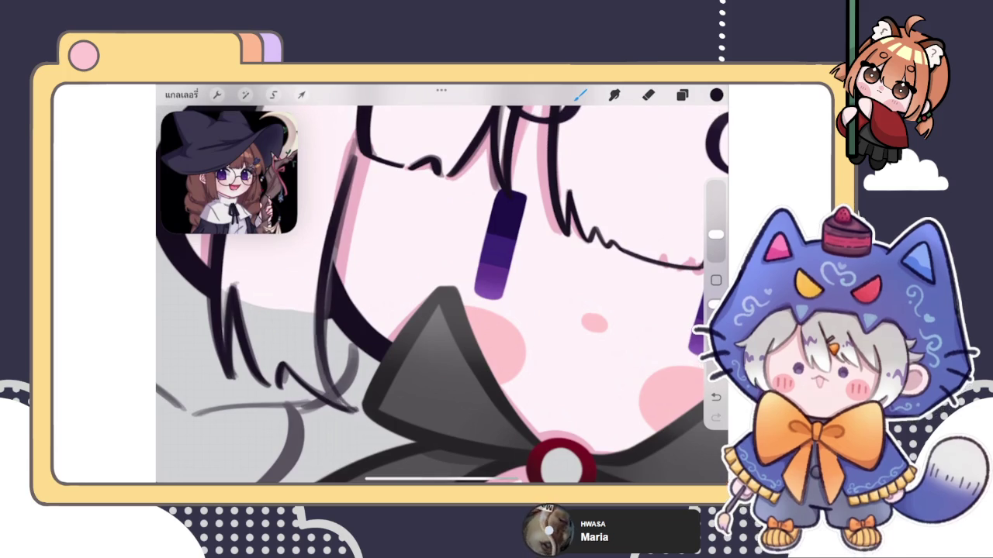
- Snap the cheek hair line into an arc and bend its middle to follow the face
drag(341, 182, 353, 407)
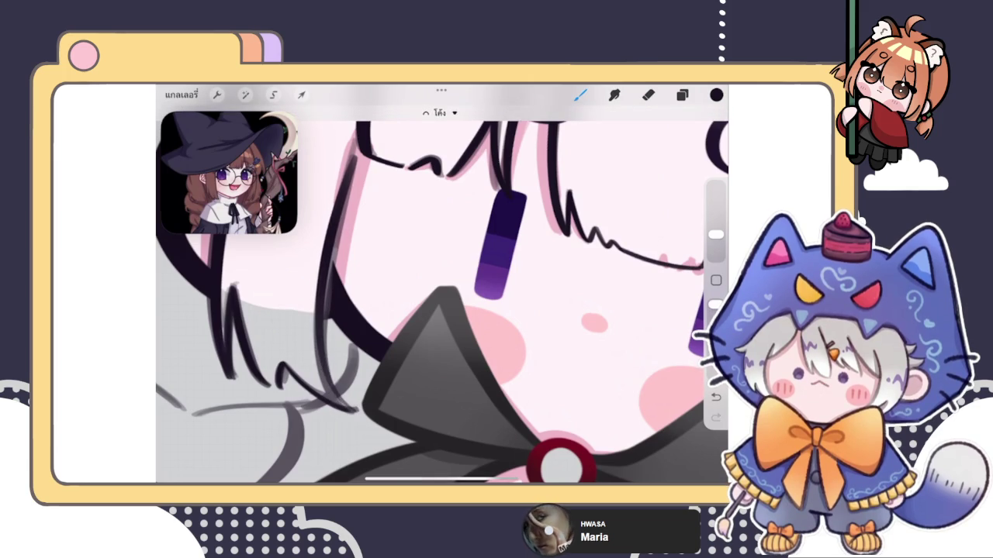
click(439, 113)
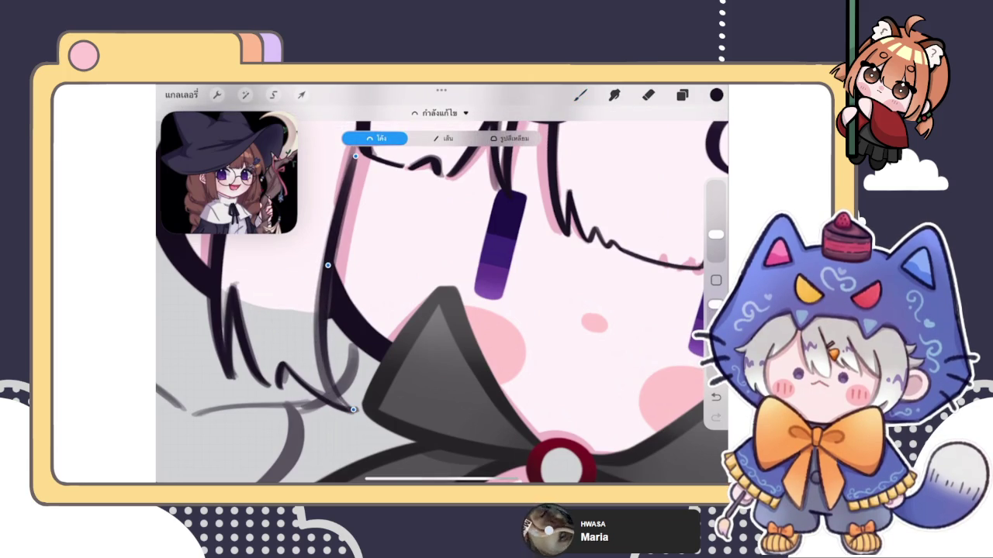
drag(327, 265, 330, 264)
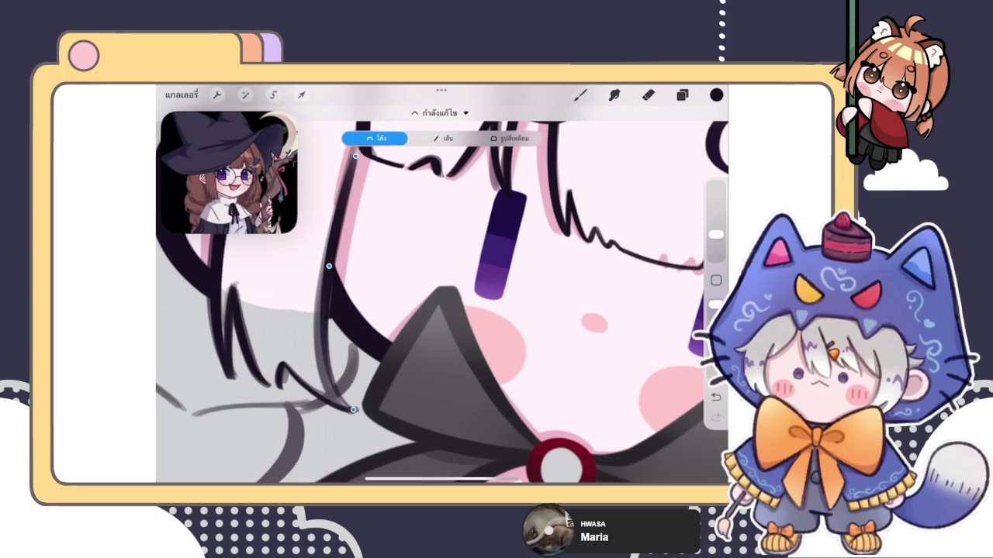
drag(330, 265, 330, 268)
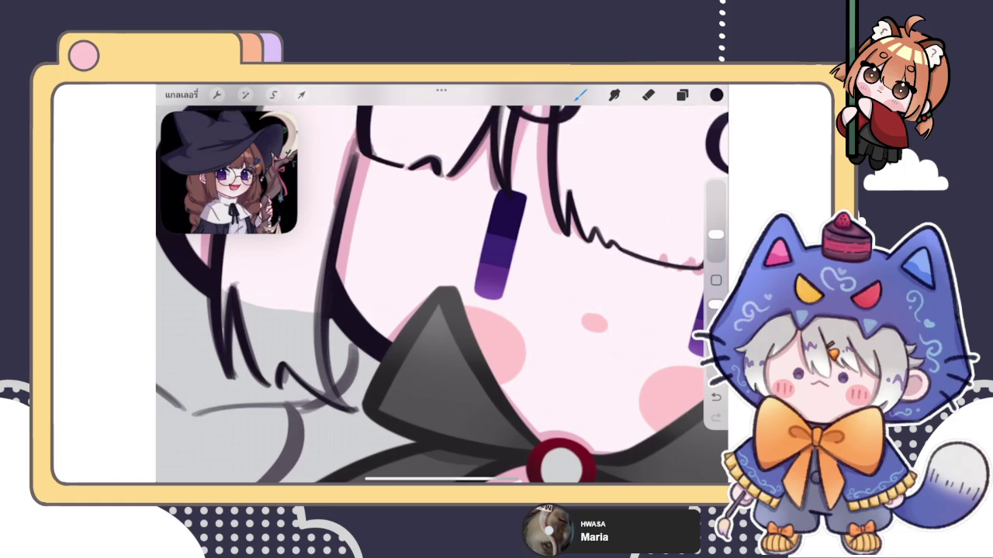
scroll(442, 284, down, 3)
scroll(443, 284, up, 5)
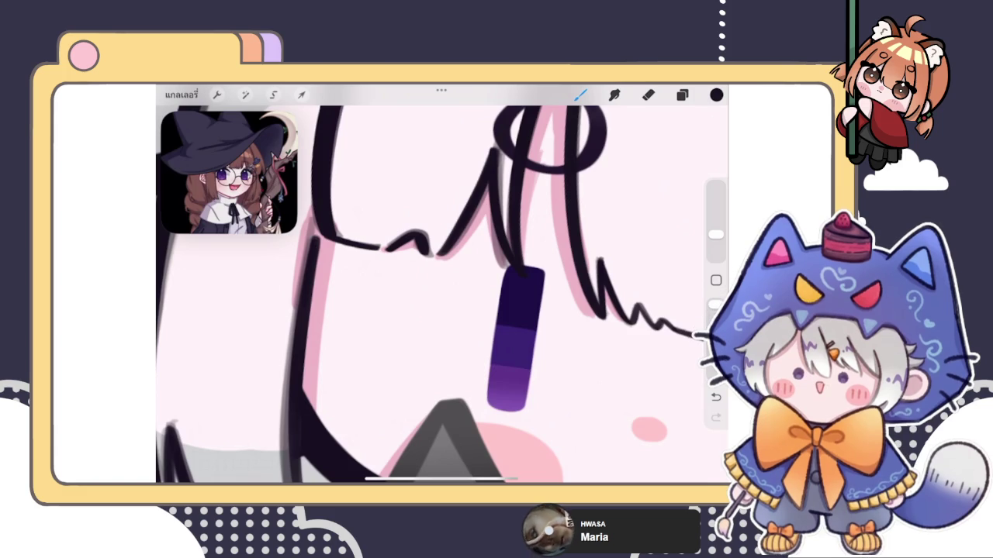
scroll(442, 295, down, 3)
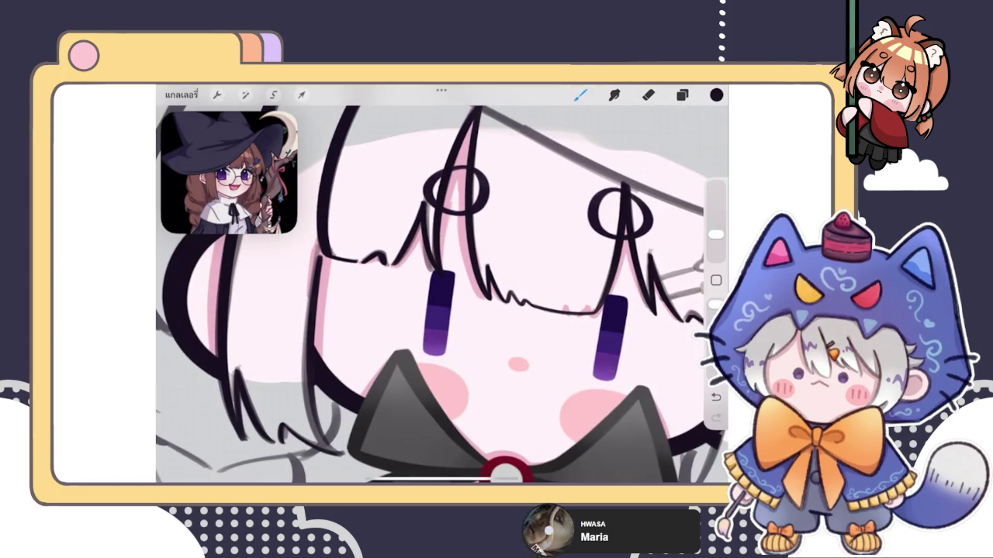
scroll(349, 248, up, 3)
scroll(349, 249, up, 2)
scroll(349, 249, up, 1)
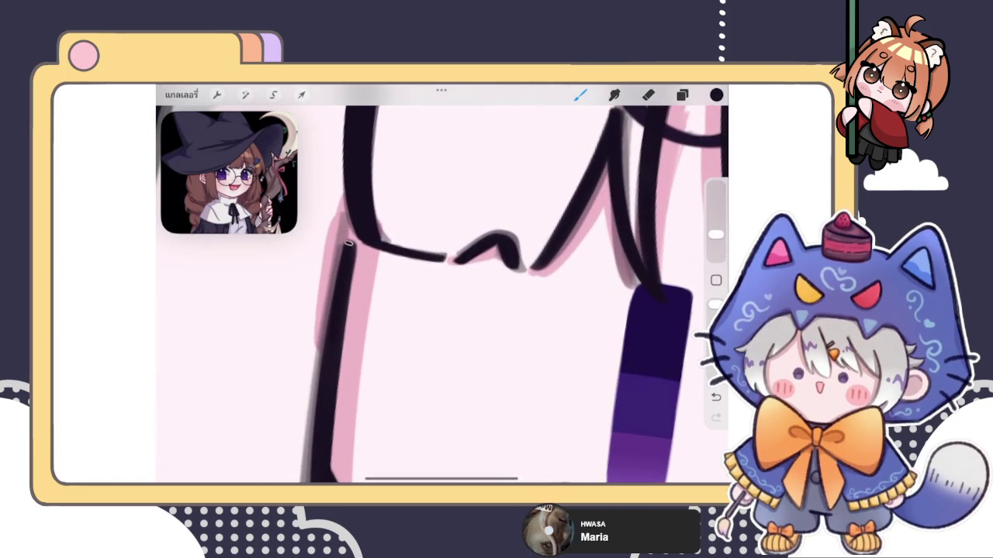
drag(351, 243, 347, 237)
scroll(442, 287, down, 2)
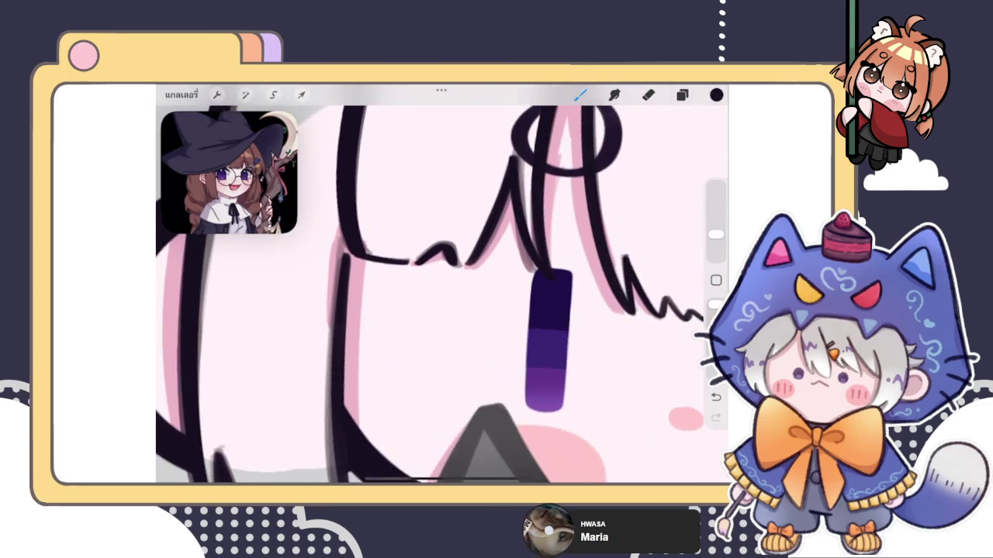
scroll(442, 287, up, 2)
scroll(442, 287, down, 2)
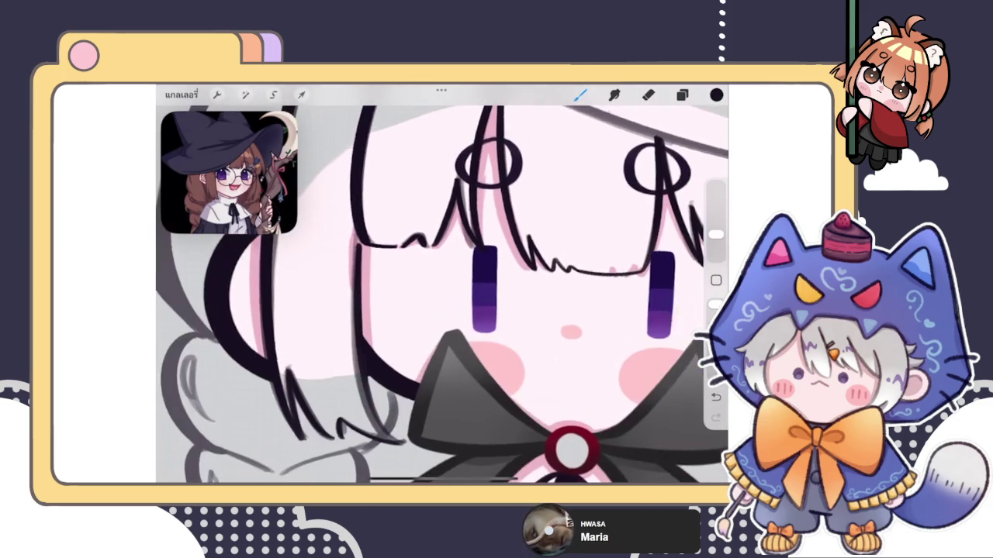
scroll(442, 287, down, 1)
scroll(442, 287, up, 2)
scroll(443, 287, up, 2)
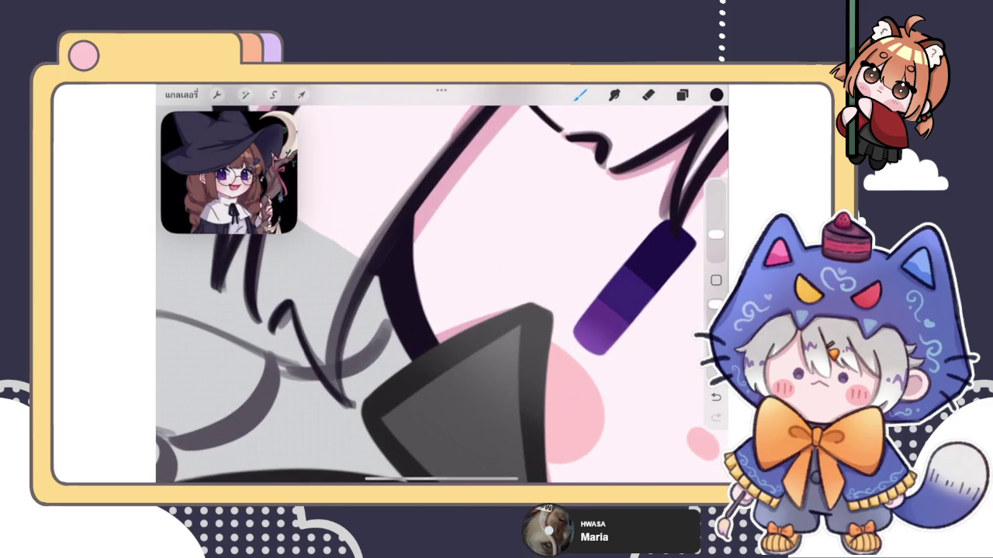
scroll(442, 287, up, 2)
scroll(442, 287, up, 1)
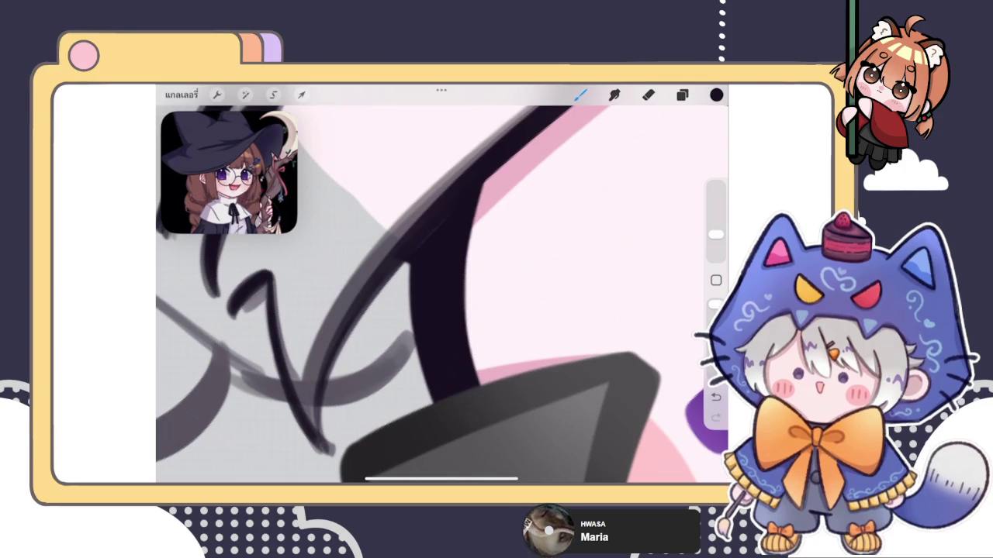
scroll(338, 341, up, 1)
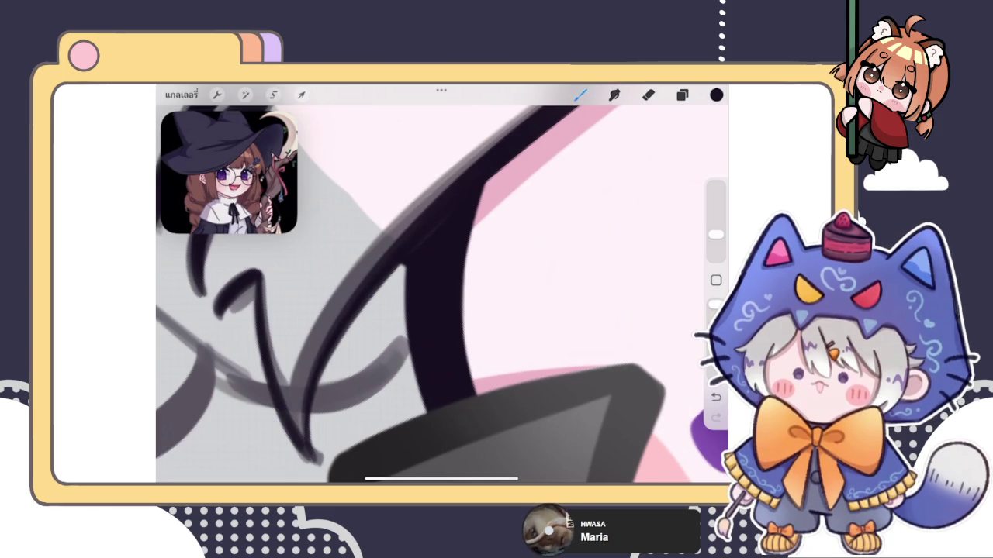
- Erase the pointed tip of the hair stroke beside the bow, then undo it
click(648, 94)
drag(325, 421, 326, 466)
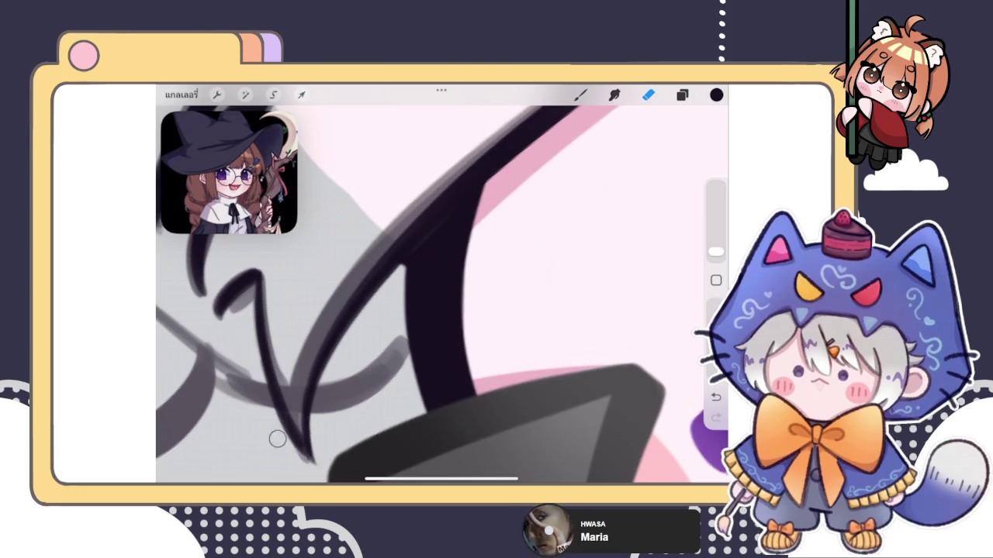
drag(434, 326, 469, 245)
scroll(442, 295, up, 2)
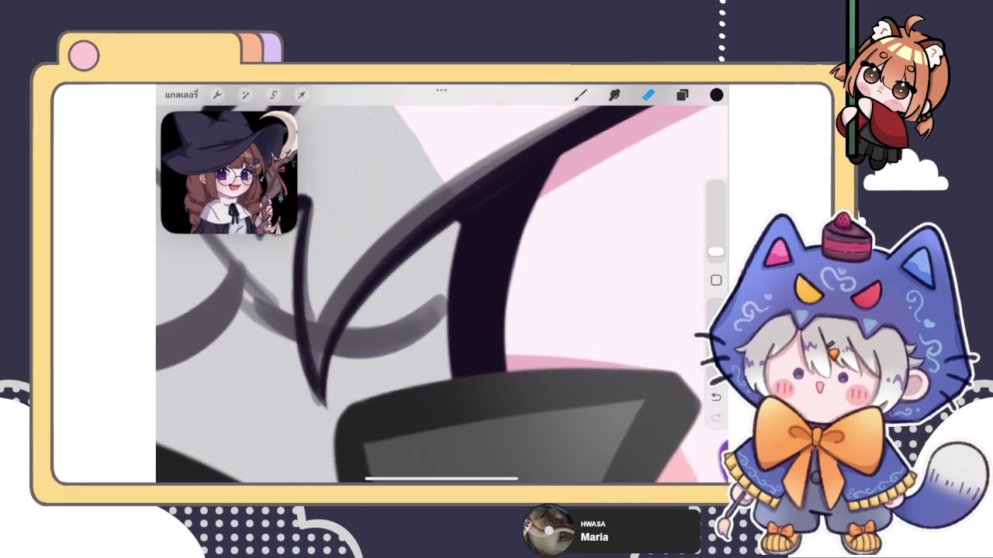
click(580, 94)
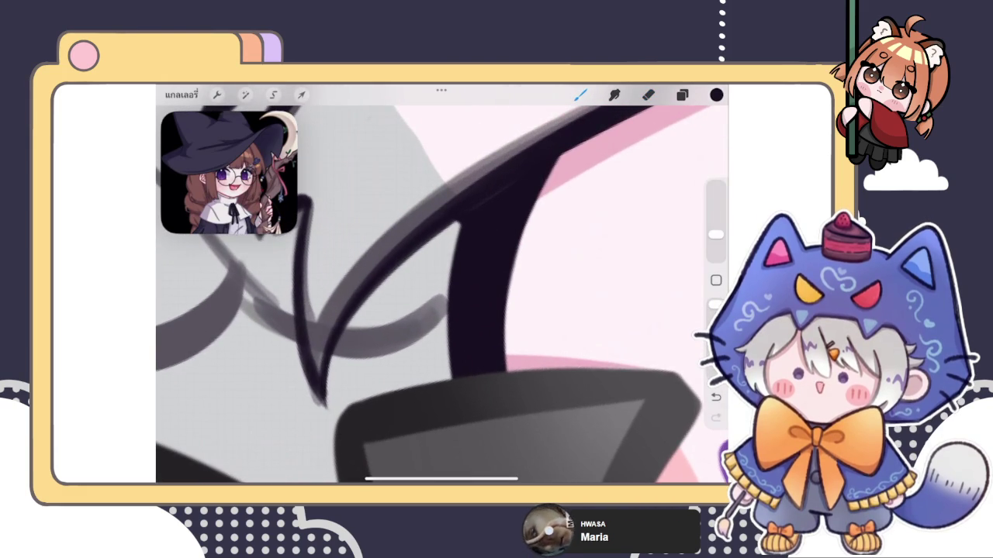
key(ctrl+z)
scroll(287, 365, up, 2)
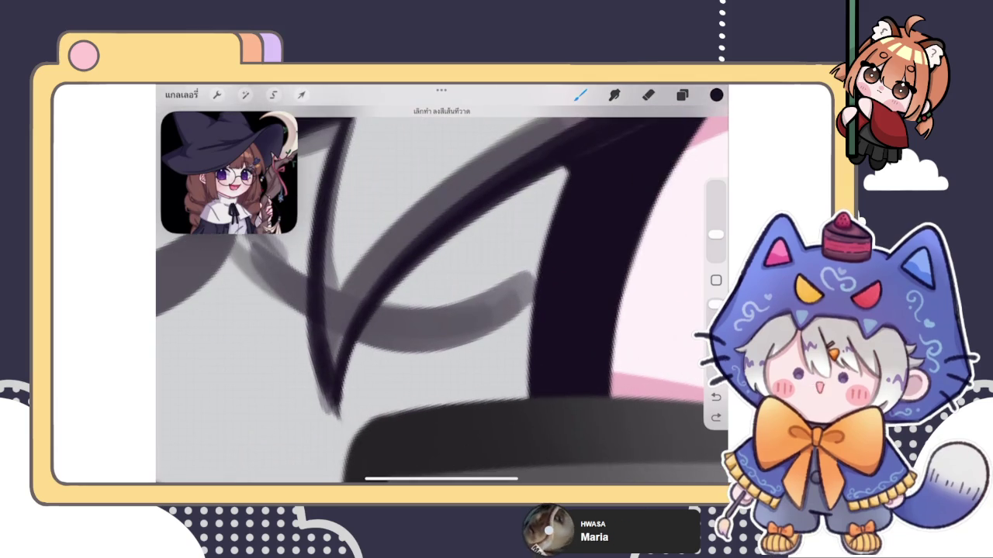
- Erase the stroke tip again, return to the inking brush and zoom out
click(648, 94)
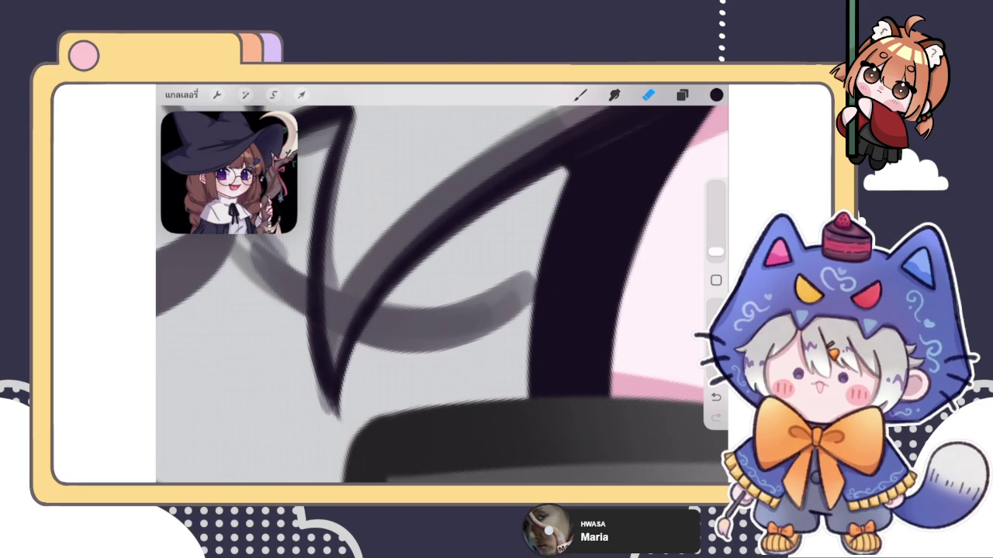
key(b)
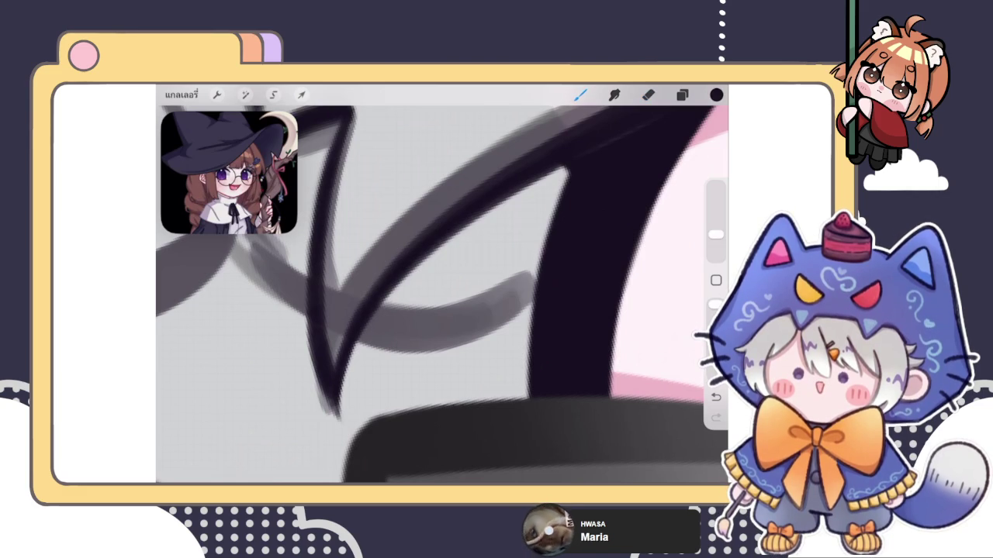
scroll(442, 294, down, 3)
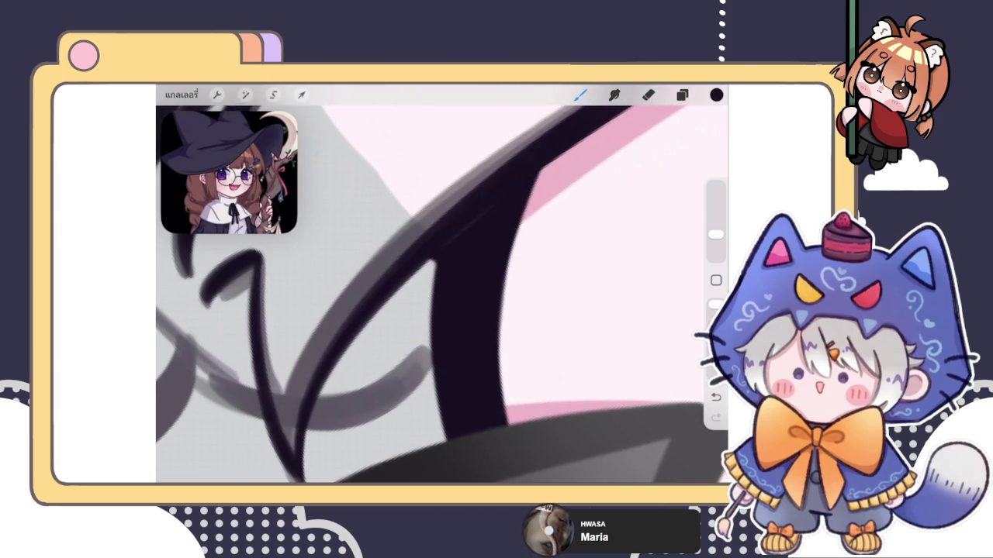
scroll(442, 295, down, 3)
scroll(442, 295, down, 3)
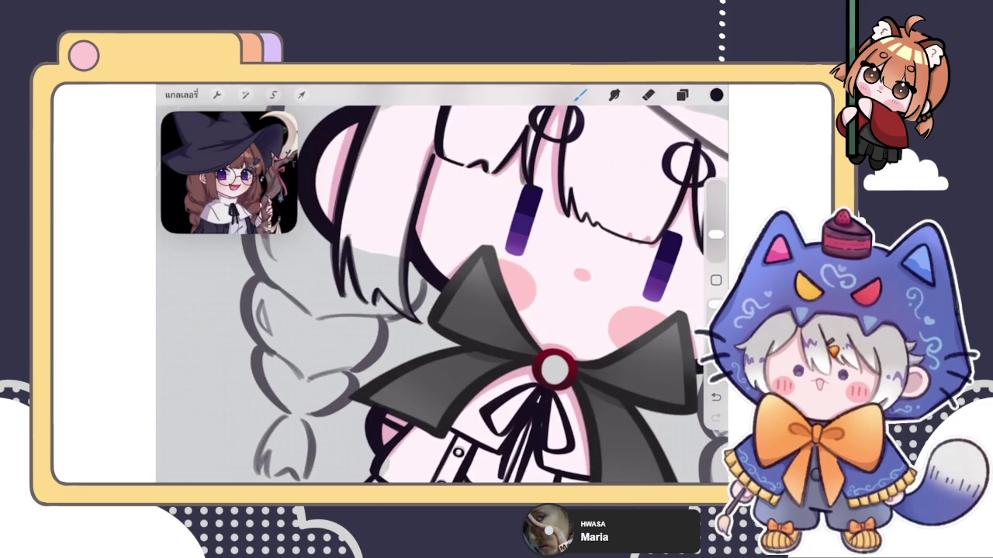
- Check the layer list and bring the purple eye and left hair strands into view
scroll(442, 294, down, 3)
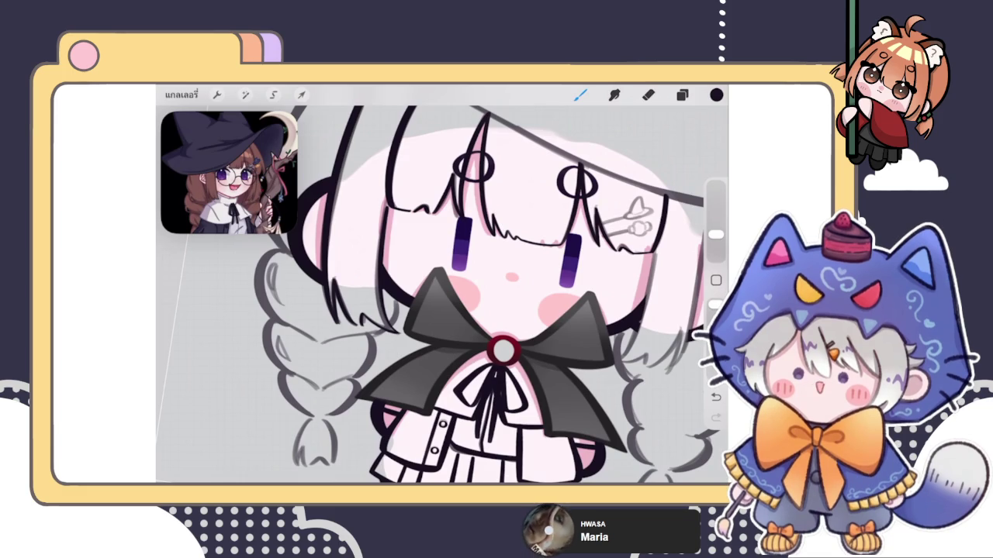
click(682, 94)
click(682, 94)
scroll(481, 295, down, 3)
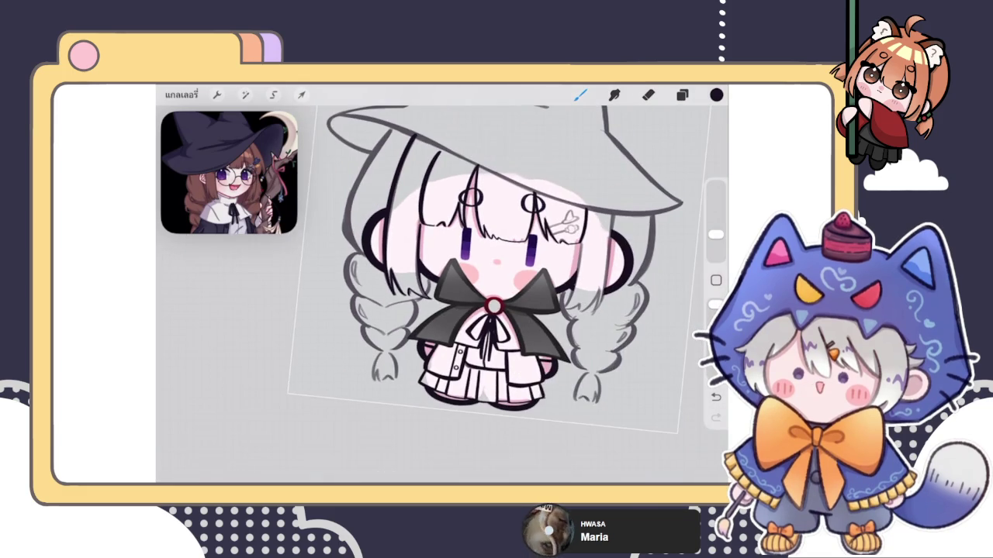
scroll(496, 264, up, 3)
scroll(543, 271, up, 3)
scroll(442, 294, down, 1)
scroll(442, 295, down, 2)
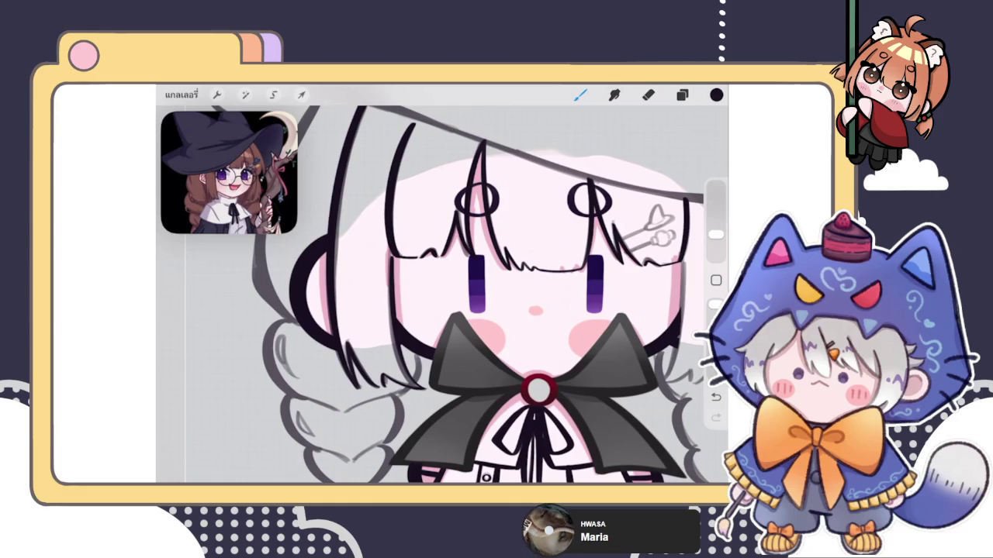
scroll(434, 310, up, 3)
scroll(435, 310, up, 2)
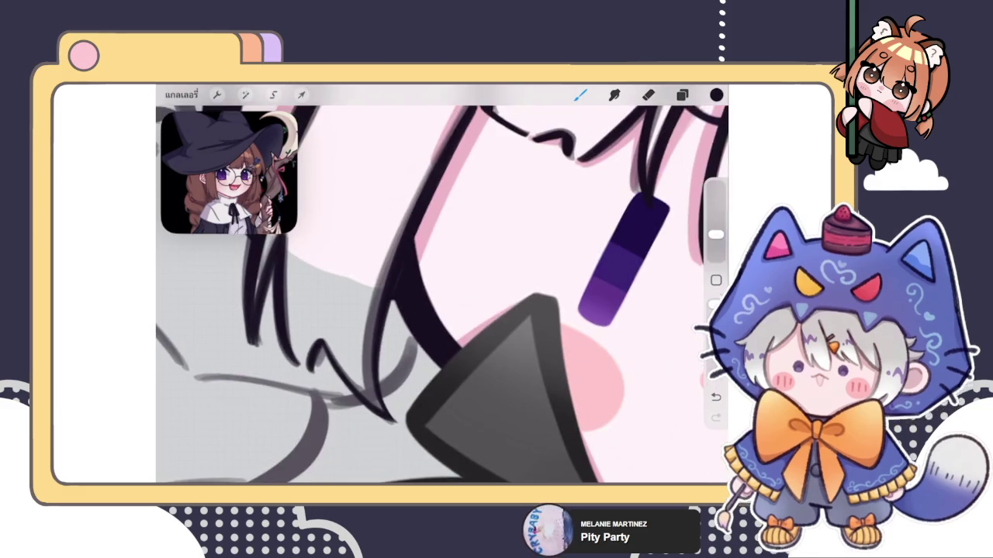
drag(411, 262, 310, 349)
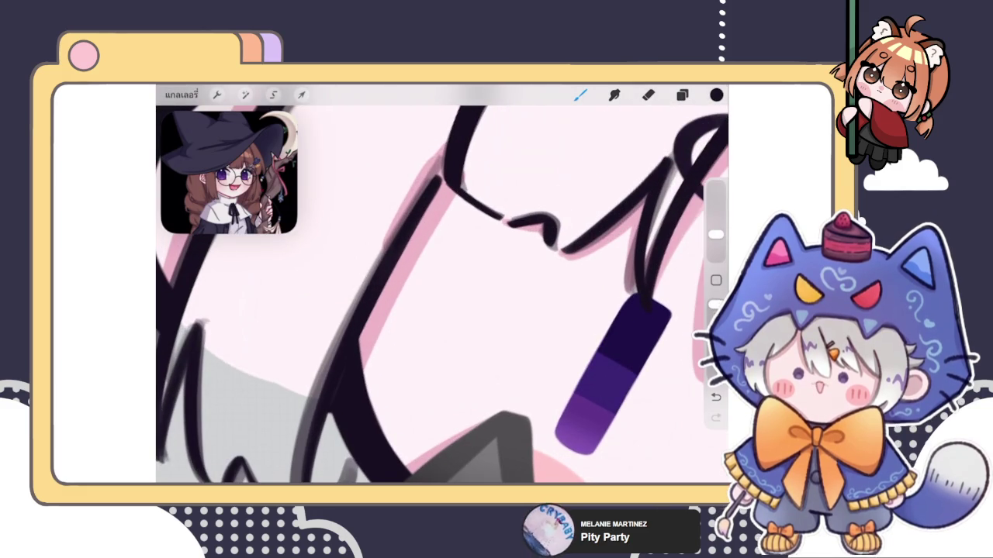
scroll(442, 284, down, 3)
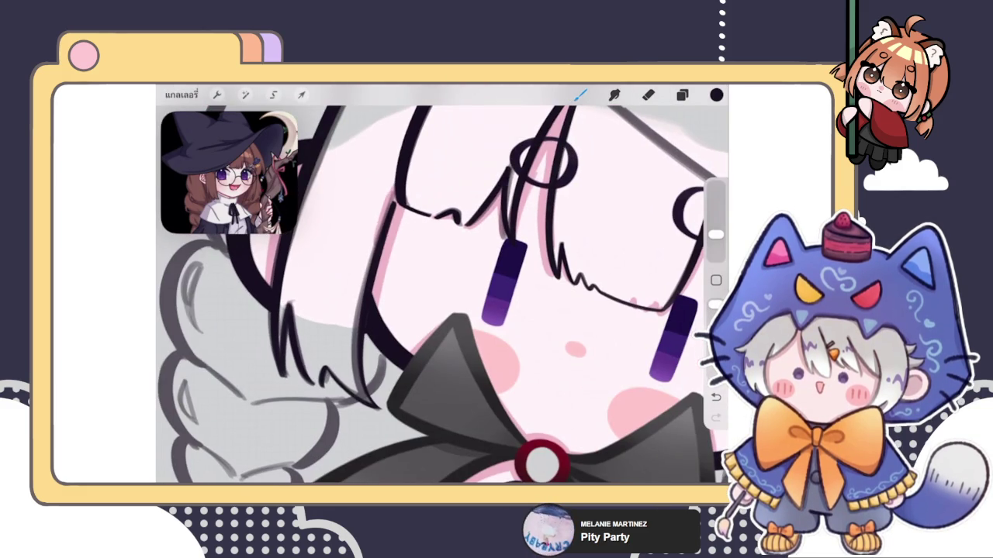
scroll(326, 349, up, 3)
scroll(326, 349, up, 2)
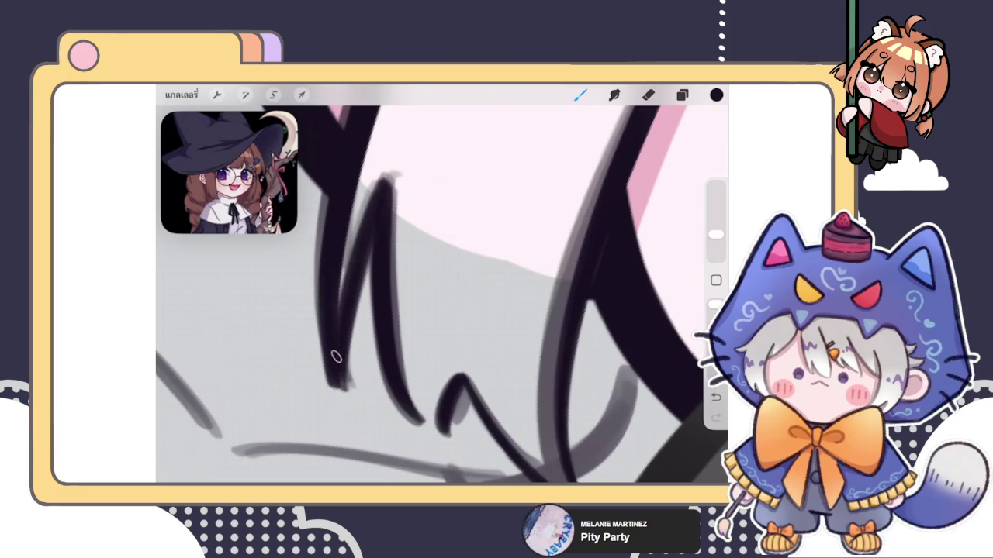
- Erase on the left bangs strands, undoing the last erase stroke
click(649, 95)
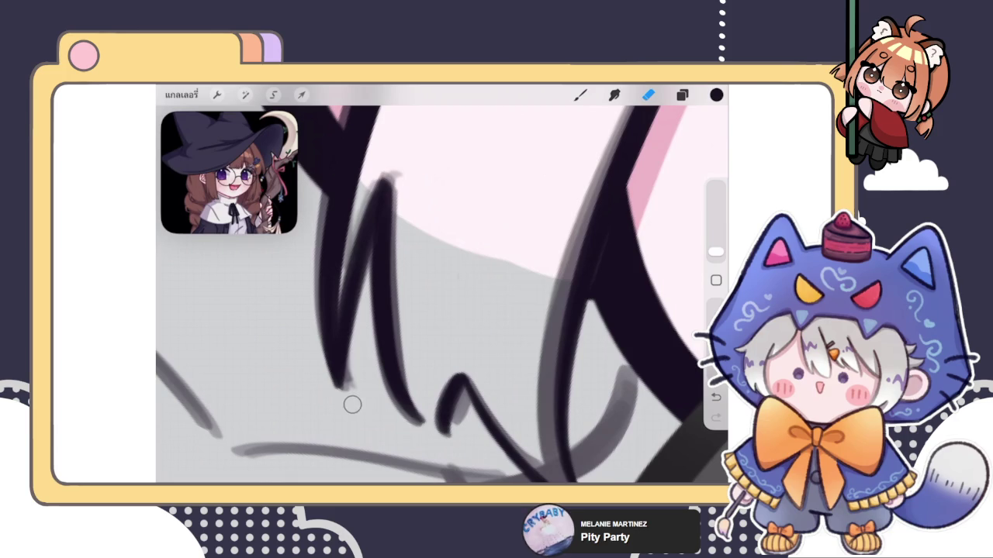
key(ctrl+z)
scroll(442, 295, down, 3)
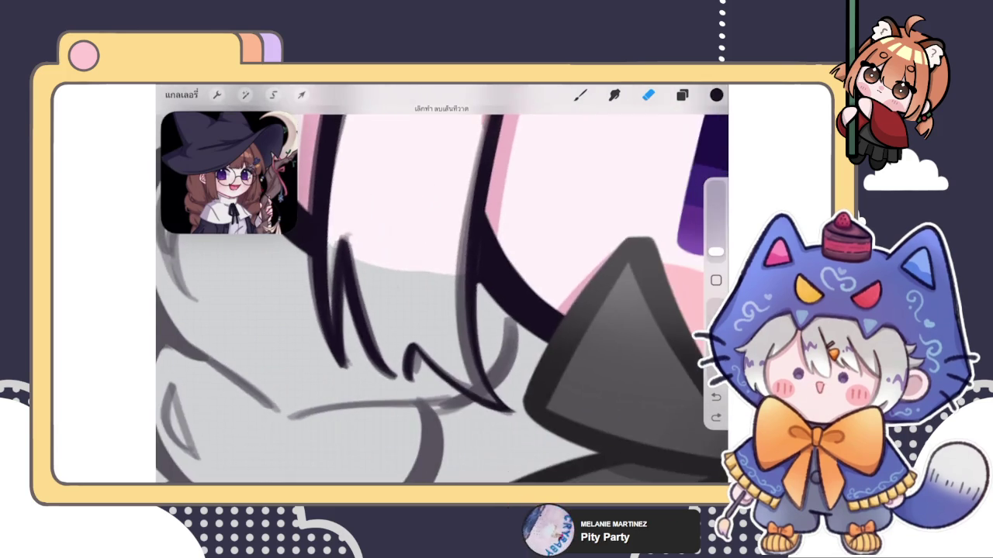
scroll(442, 295, down, 5)
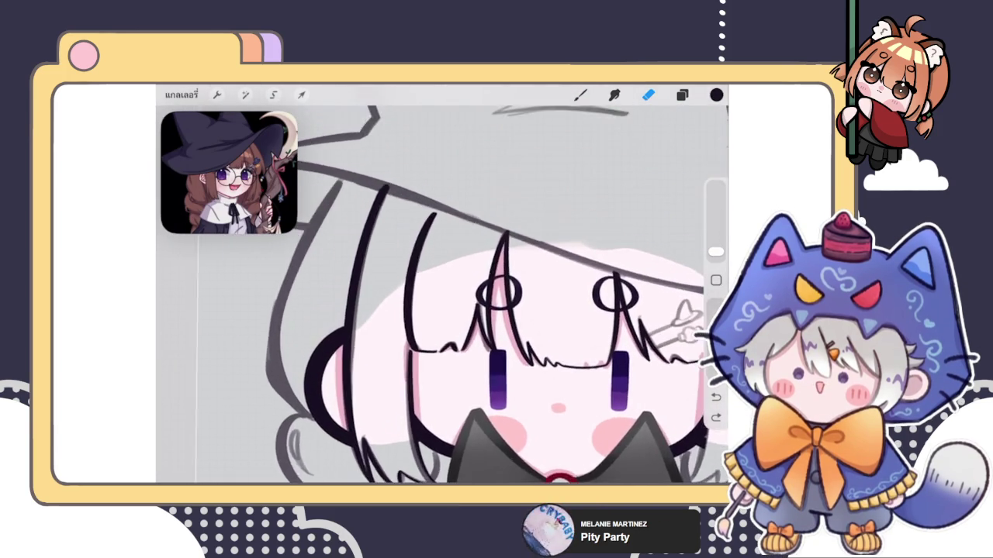
scroll(481, 295, down, 3)
scroll(442, 294, up, 3)
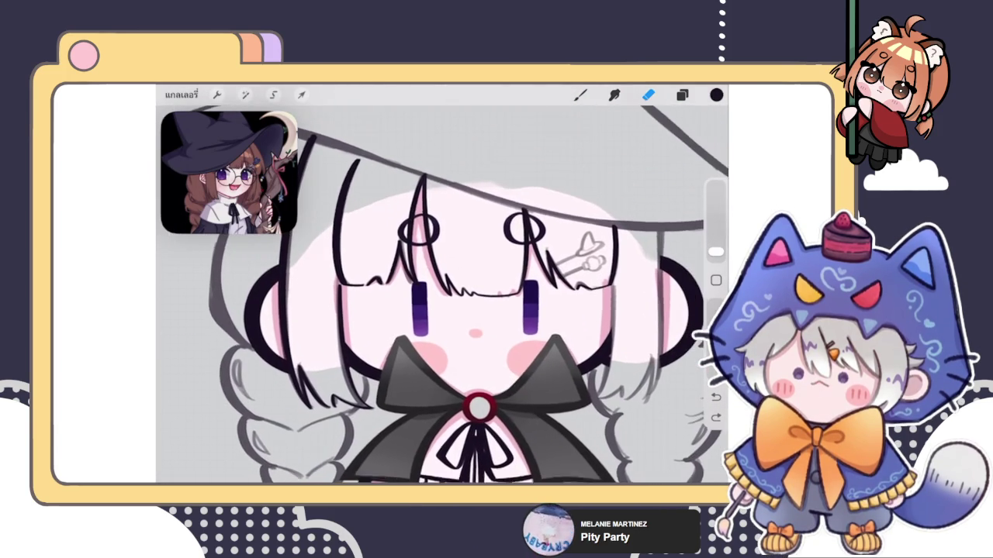
- Duplicate the hair lineart layer and switch to the eraser on the new copy
click(681, 93)
drag(659, 303, 543, 303)
click(630, 303)
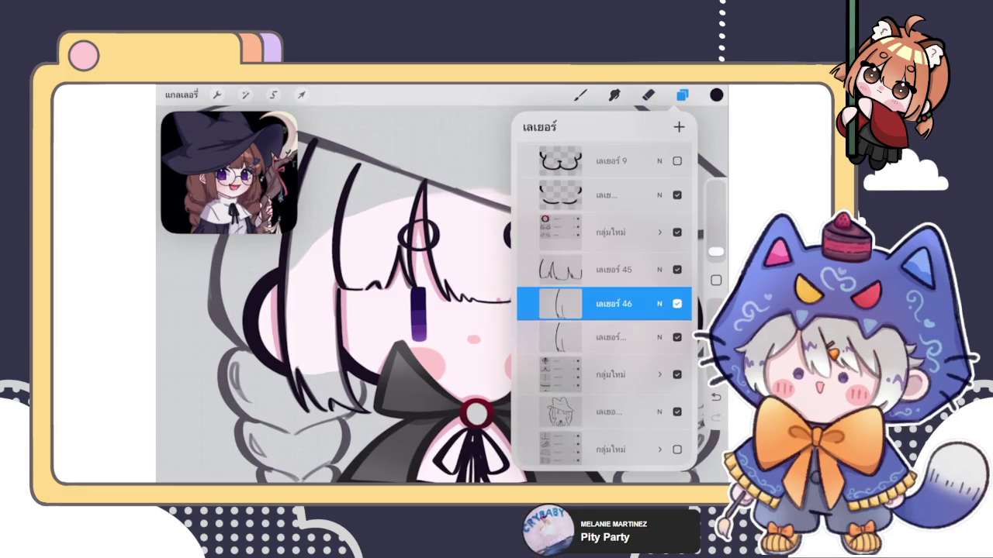
click(613, 303)
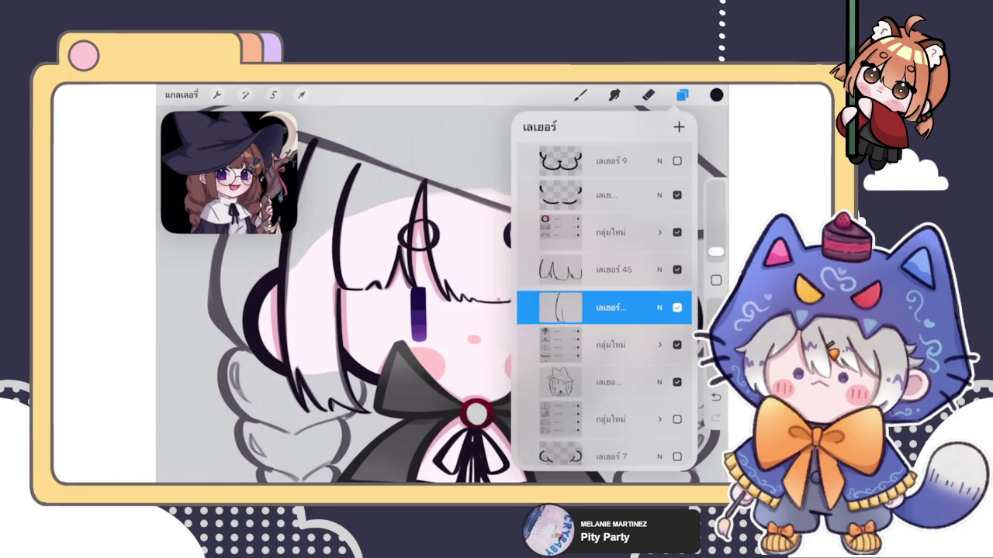
click(647, 94)
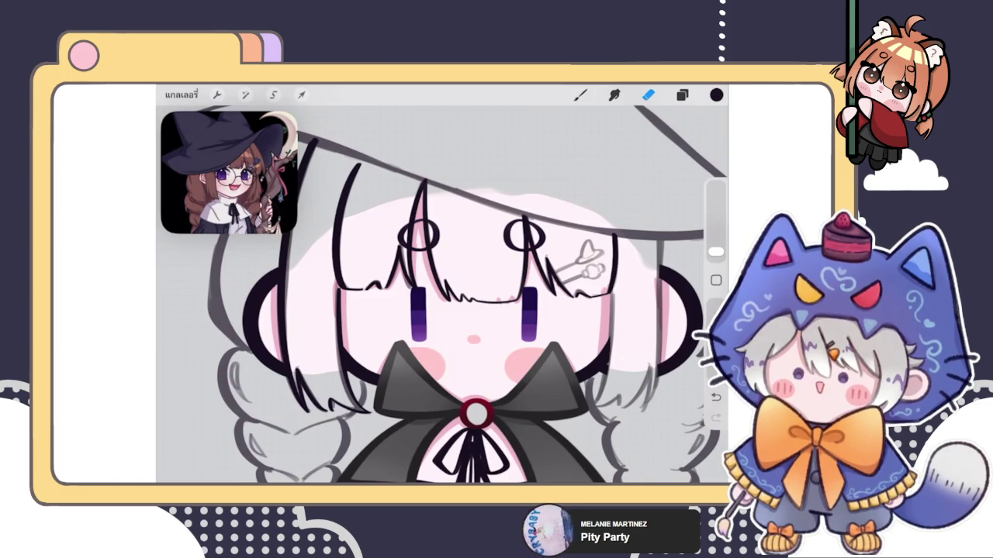
- Check the layer list, select the inking brush and zoom out to view the whole chibi witch
click(681, 95)
click(682, 94)
scroll(435, 295, down, 3)
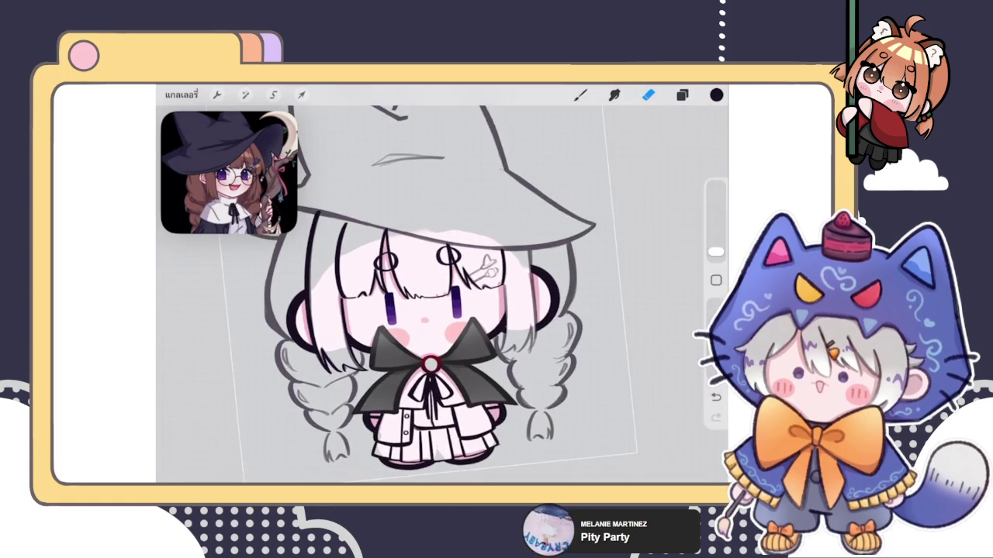
scroll(426, 310, up, 10)
click(580, 95)
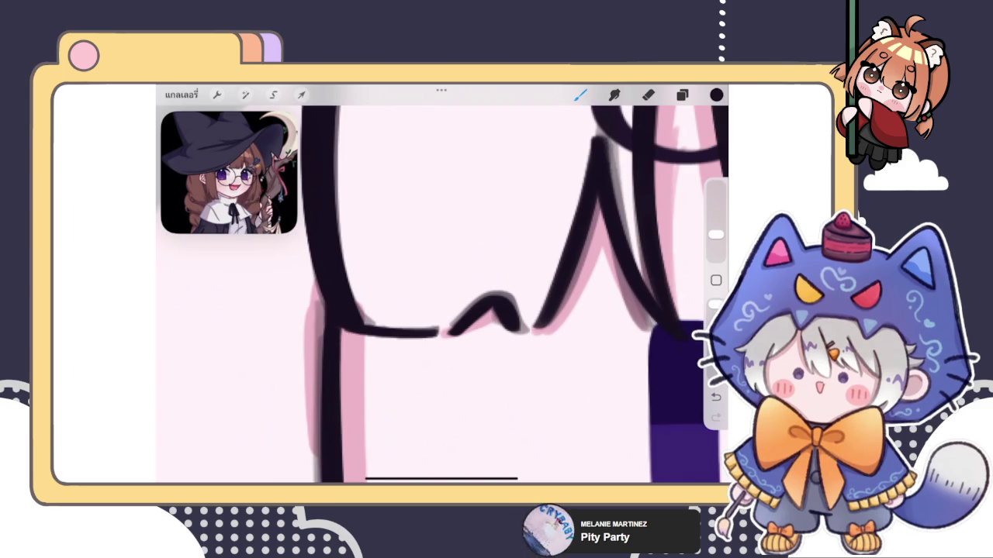
scroll(443, 295, down, 3)
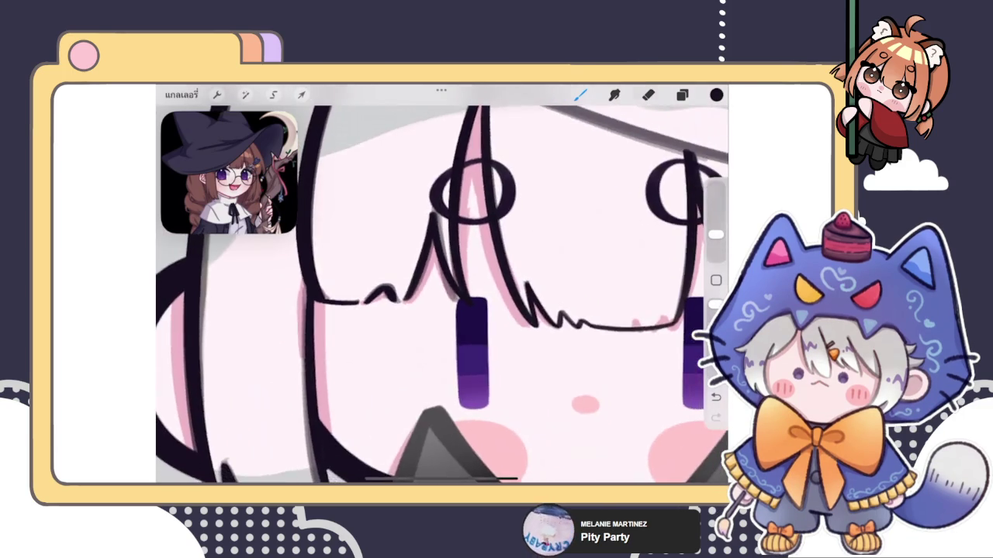
scroll(442, 295, up, 2)
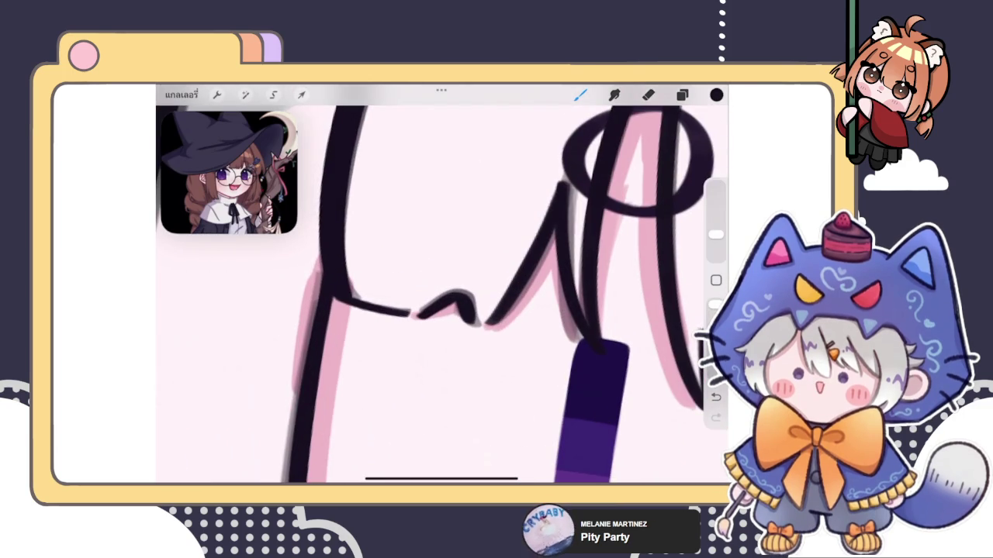
scroll(442, 294, down, 3)
scroll(442, 295, down, 2)
scroll(442, 295, down, 2)
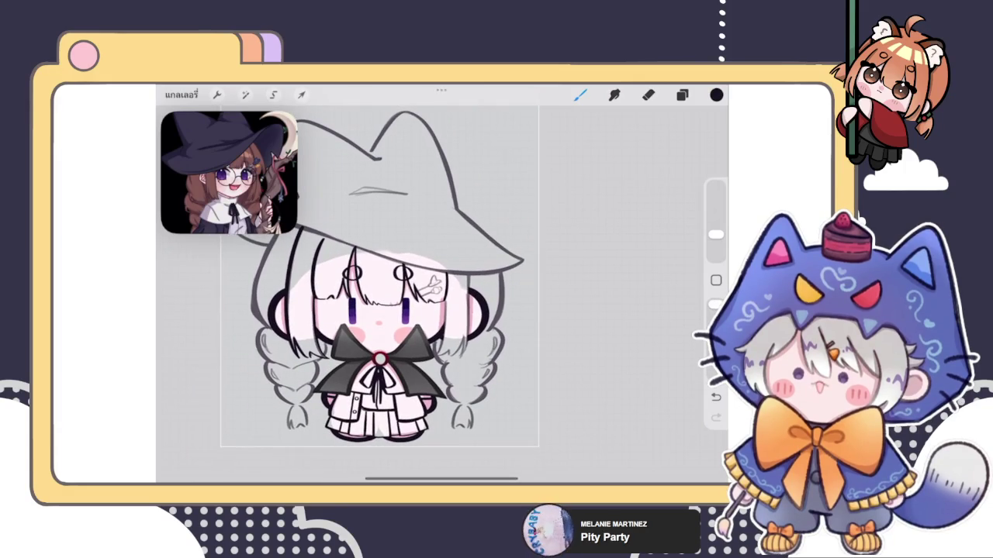
scroll(380, 294, up, 2)
- Select the hair strand layer and move the strand to the face's right side, beside the clip
click(681, 95)
drag(659, 303, 543, 304)
click(613, 299)
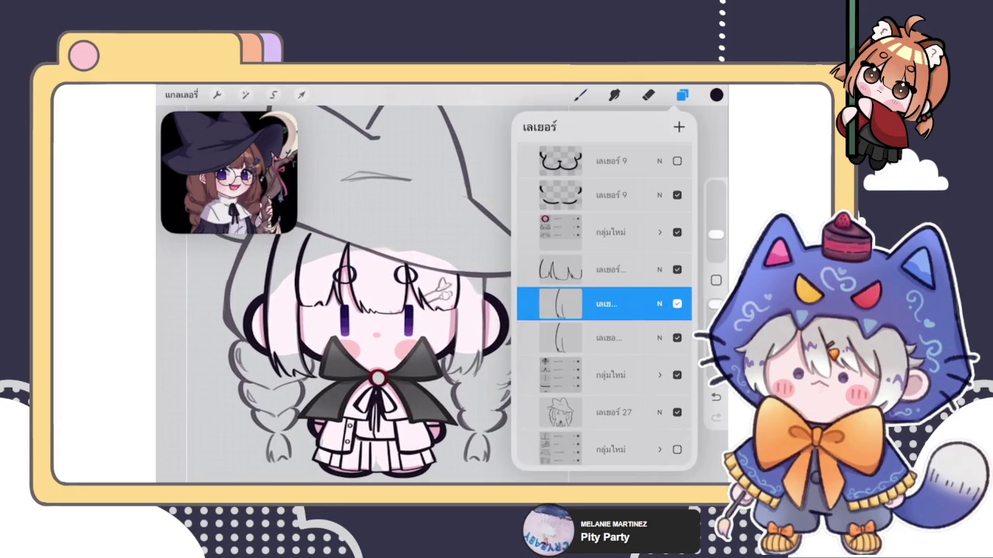
click(302, 94)
drag(291, 298, 468, 297)
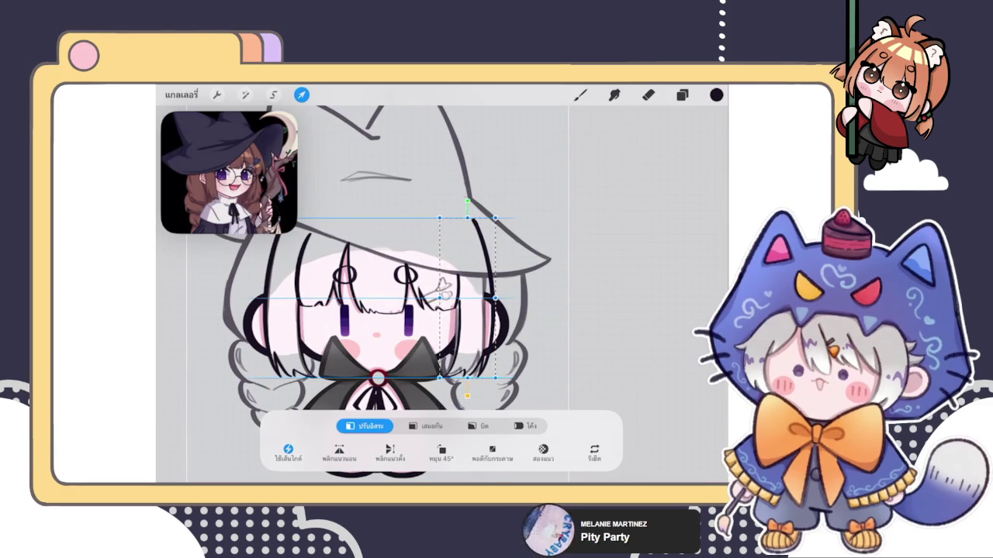
drag(468, 297, 463, 299)
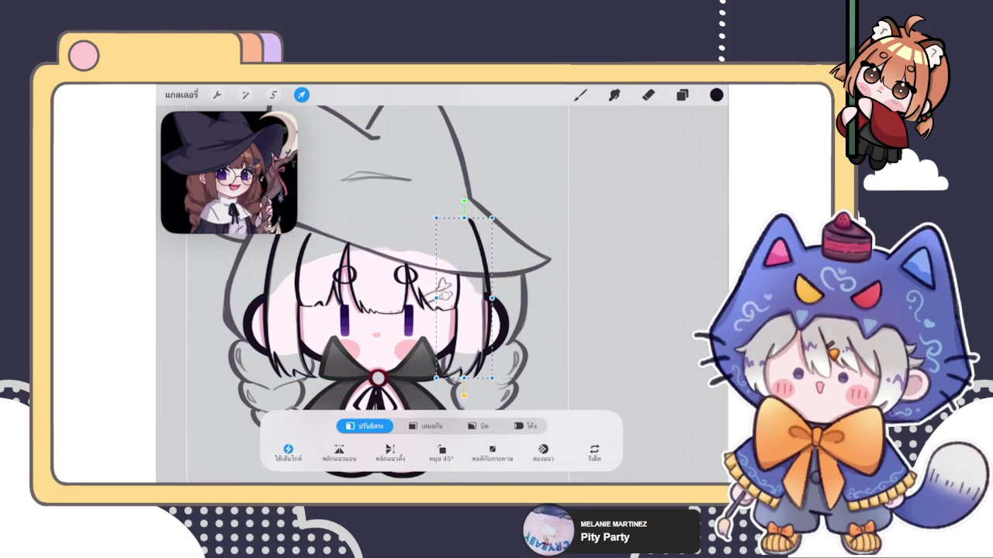
drag(463, 326, 463, 326)
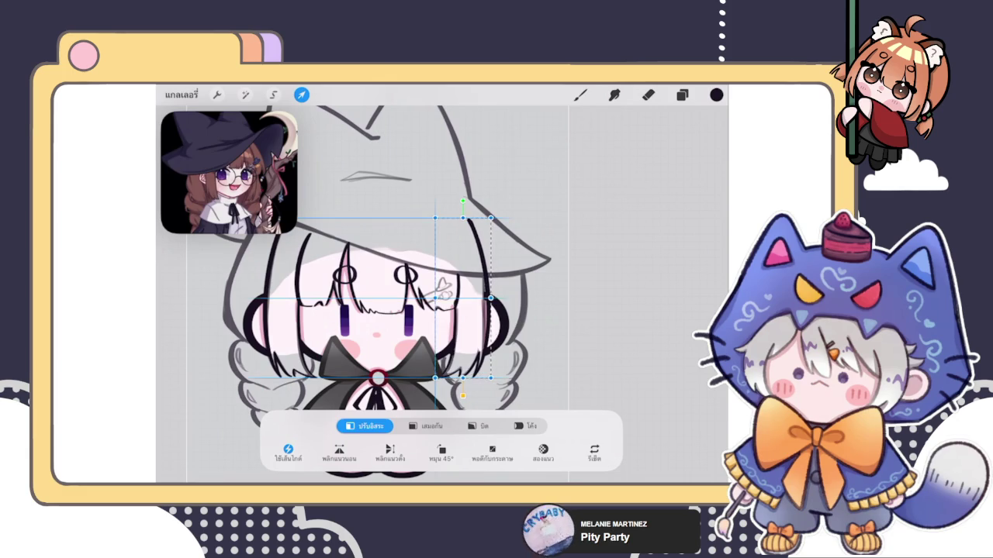
click(580, 95)
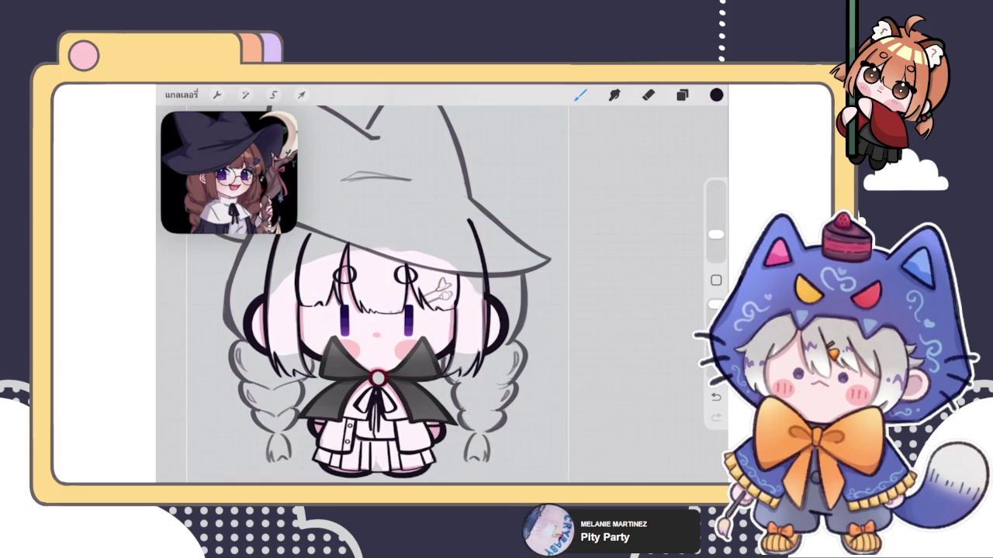
- Erase the overlapping lines around the moved strand, then return to the inking brush
scroll(388, 295, up, 5)
click(649, 95)
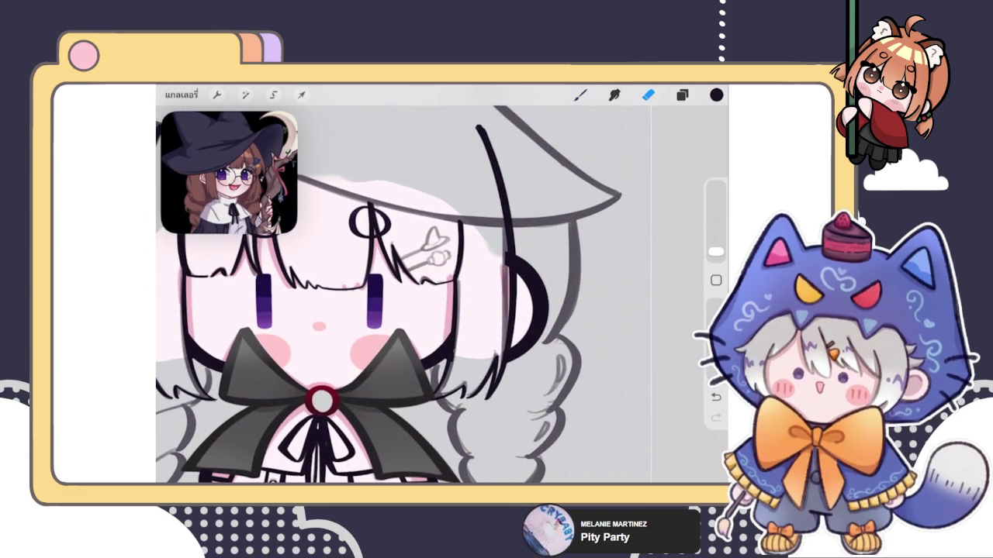
scroll(442, 256, up, 5)
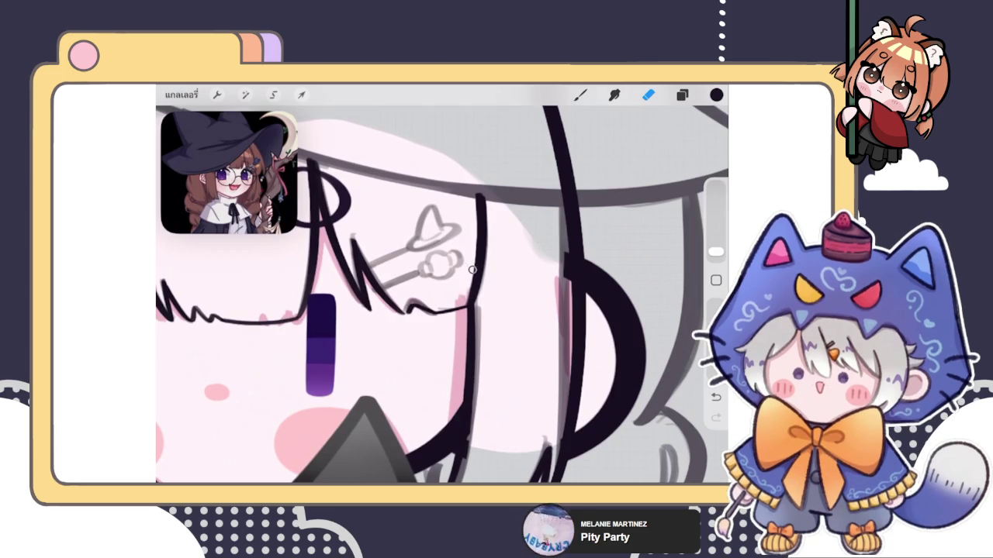
scroll(442, 284, down, 3)
scroll(442, 283, down, 2)
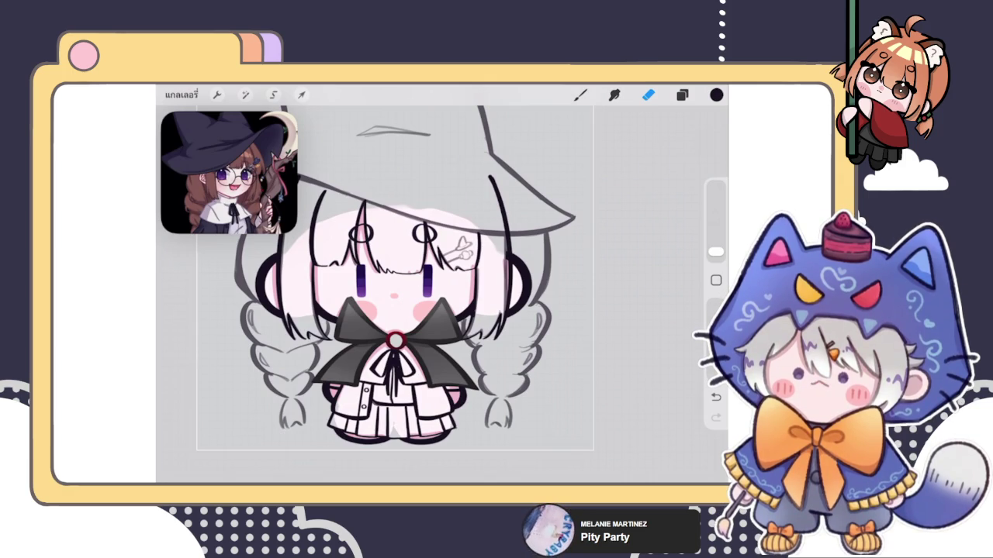
key(b)
scroll(465, 310, up, 5)
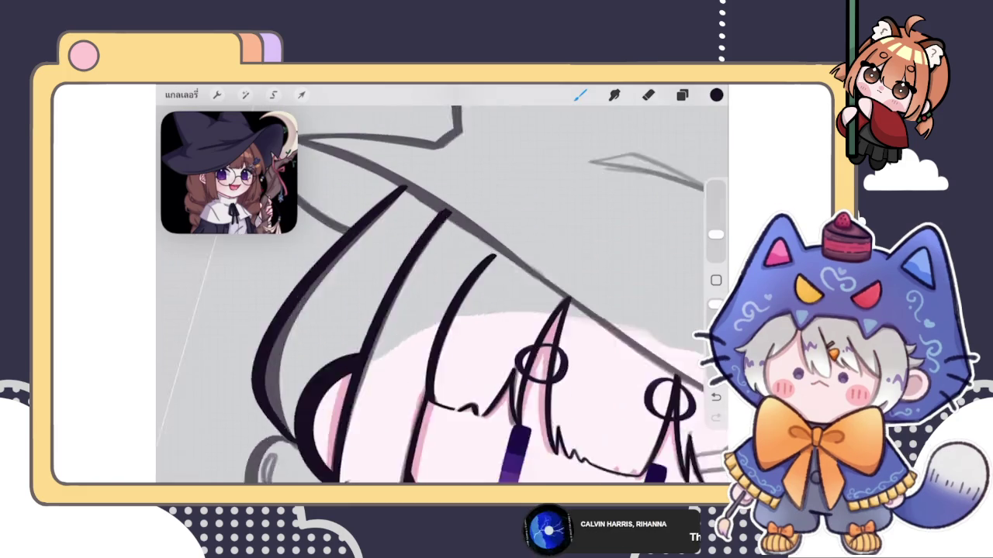
scroll(466, 310, down, 3)
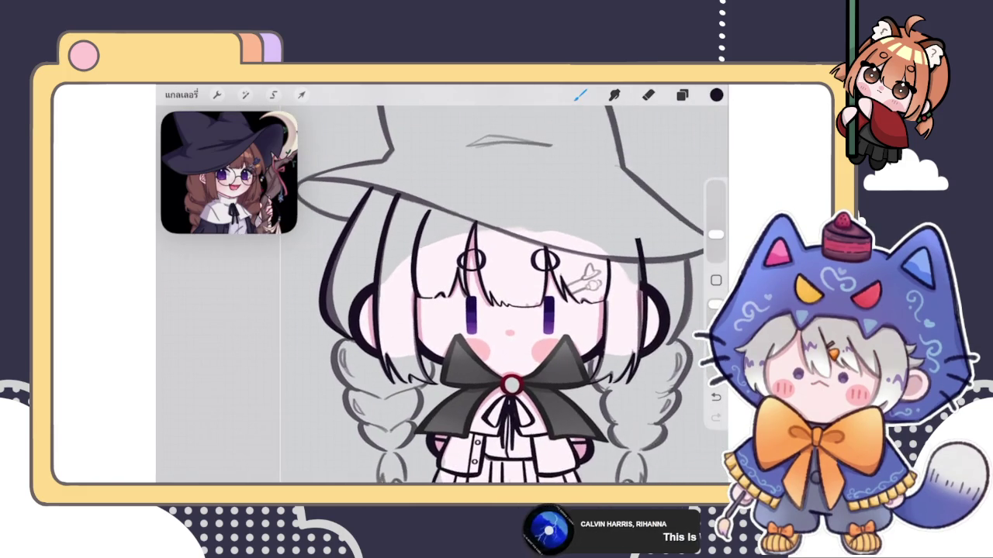
click(682, 95)
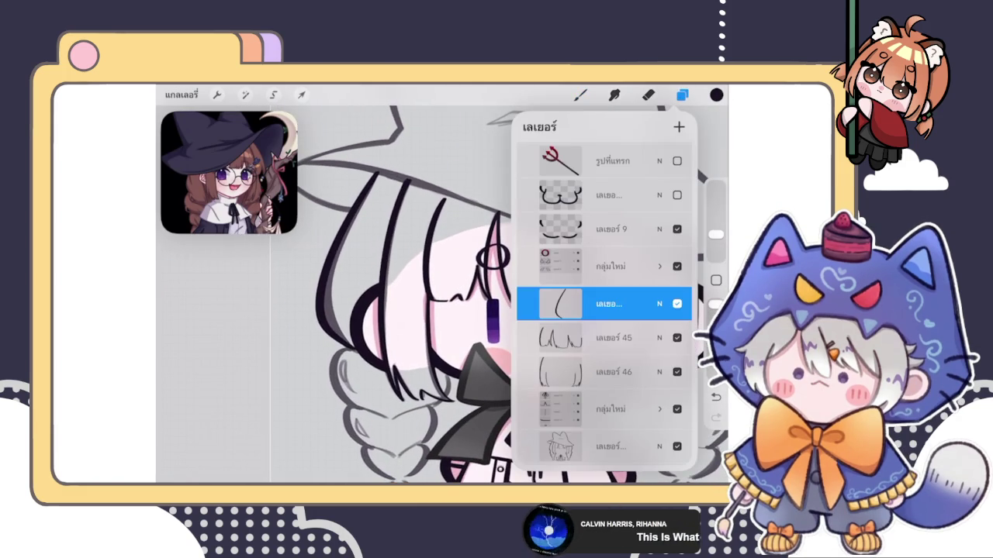
- Check the lineart by hiding and re-showing the sketch layer, then briefly try Liquify
scroll(411, 311, down, 5)
click(676, 447)
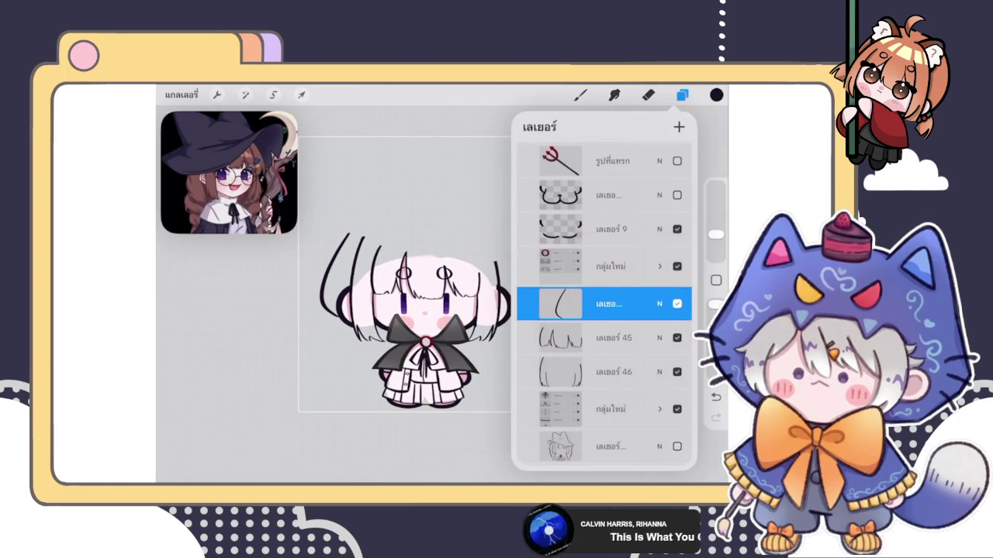
click(676, 447)
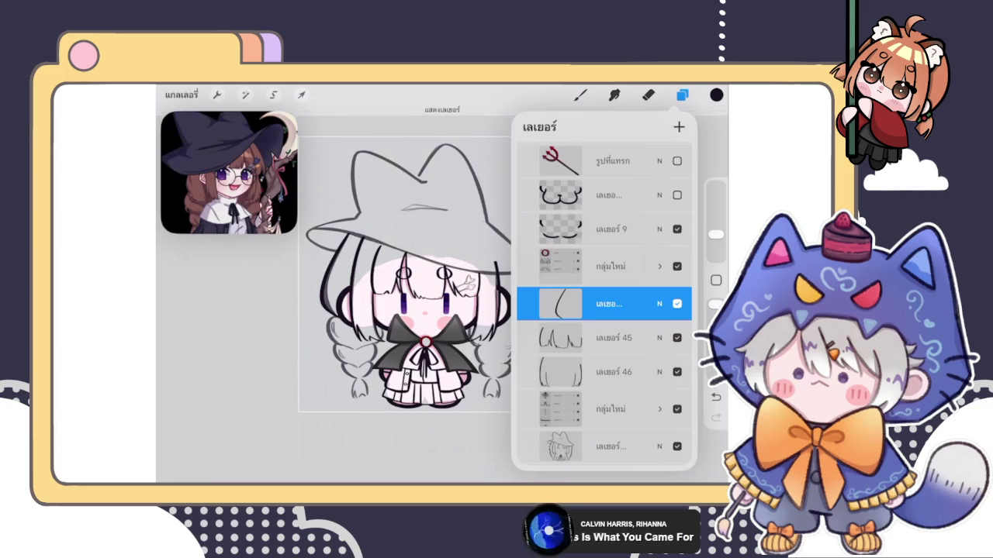
click(580, 94)
scroll(512, 310, up, 5)
click(245, 94)
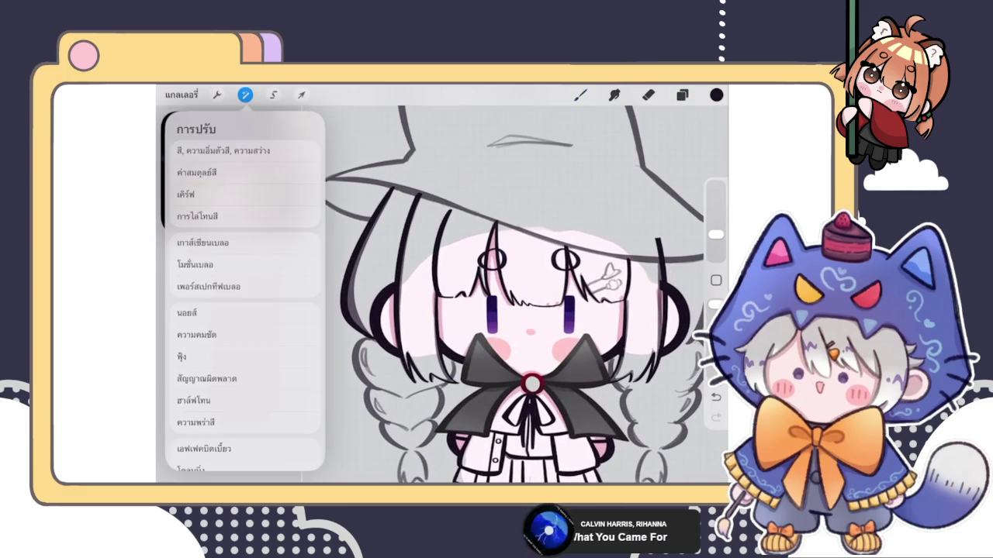
click(194, 453)
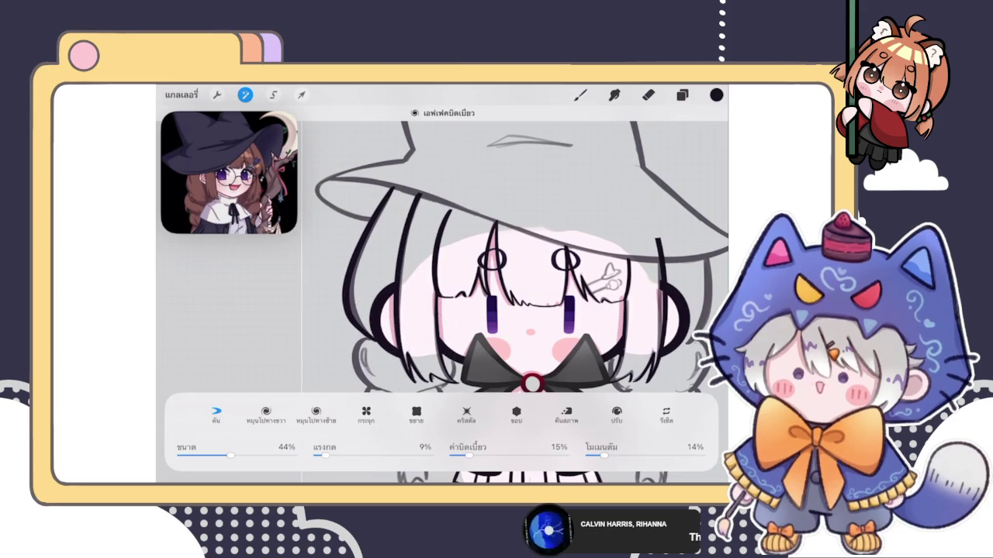
click(580, 95)
- Ink a smooth curved arc along the left hair outline, undoing unwanted strokes
scroll(519, 295, left, 3)
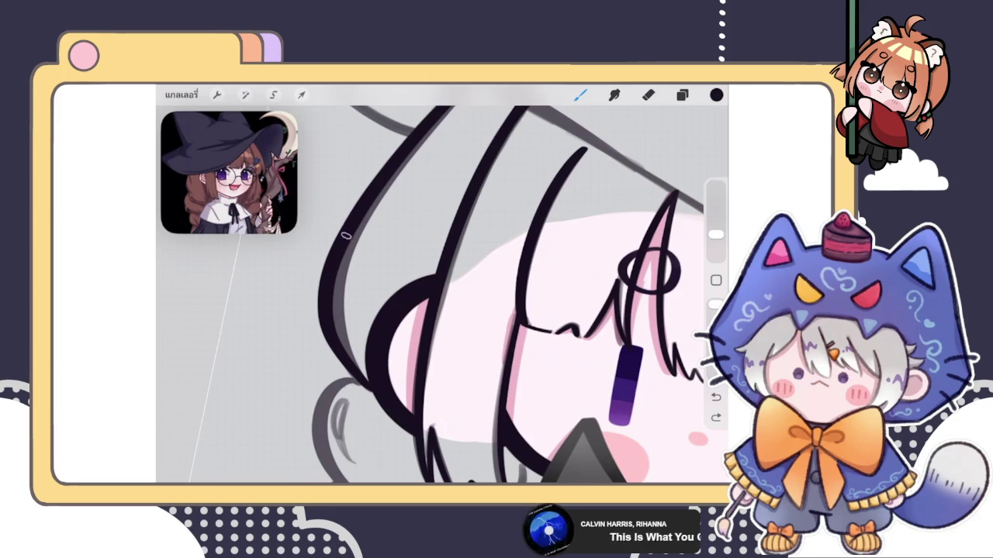
drag(330, 299, 361, 380)
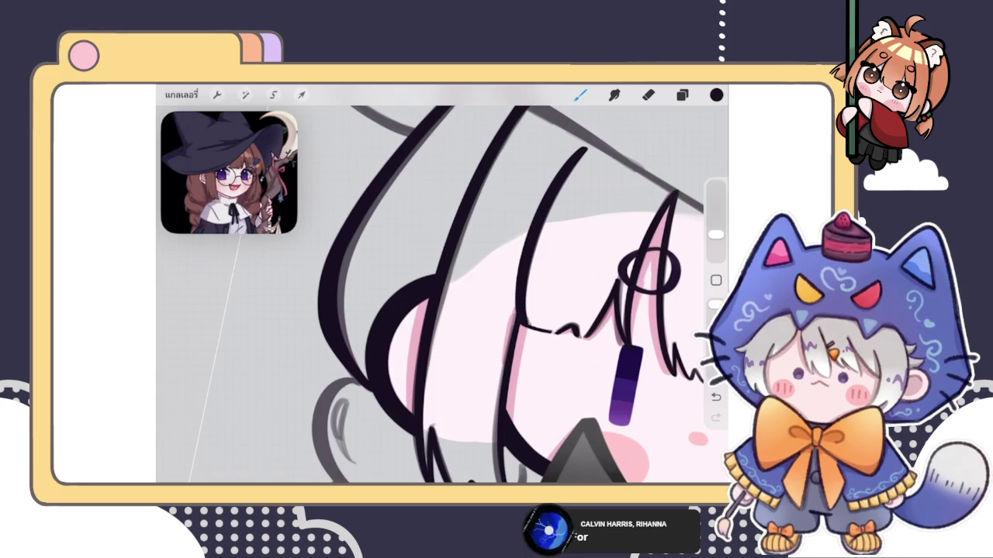
key(e)
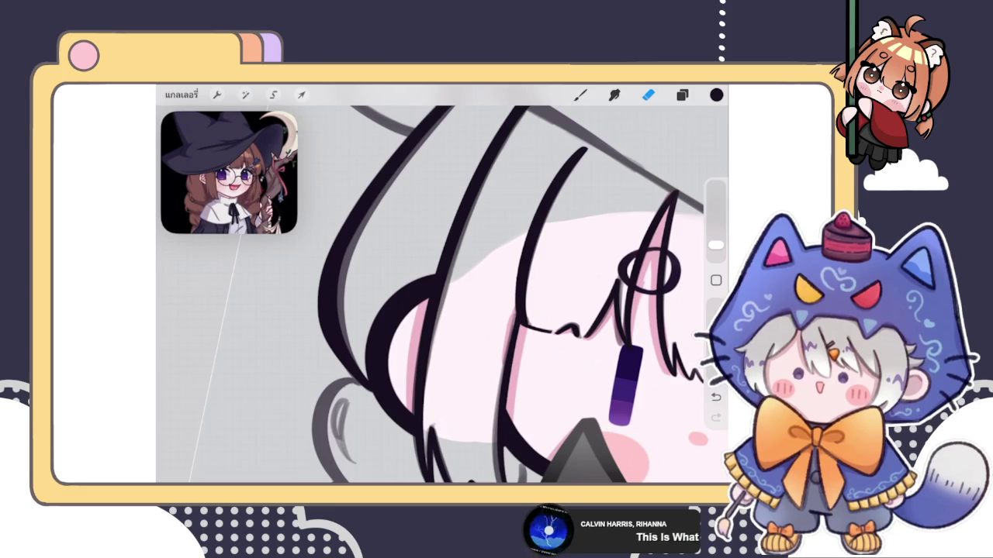
key(b)
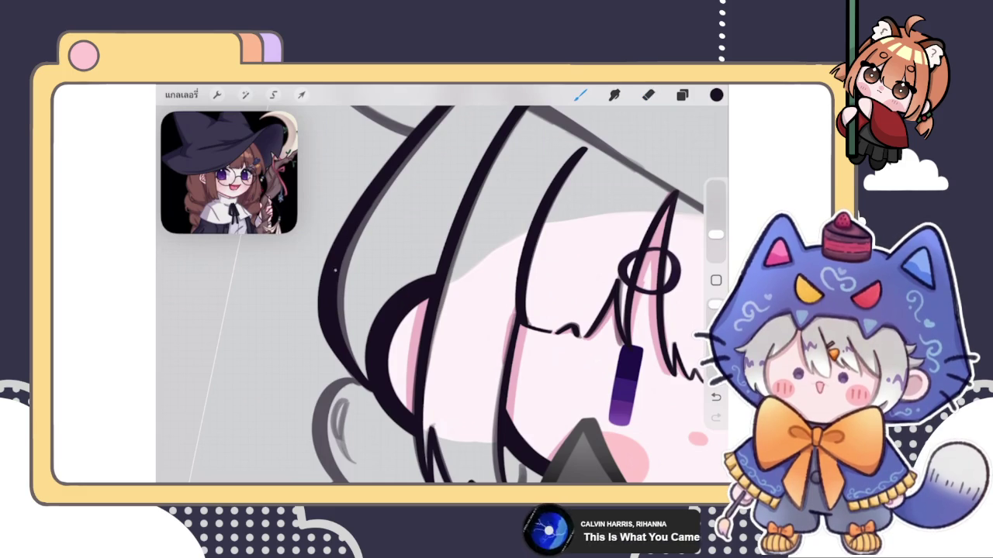
key(e)
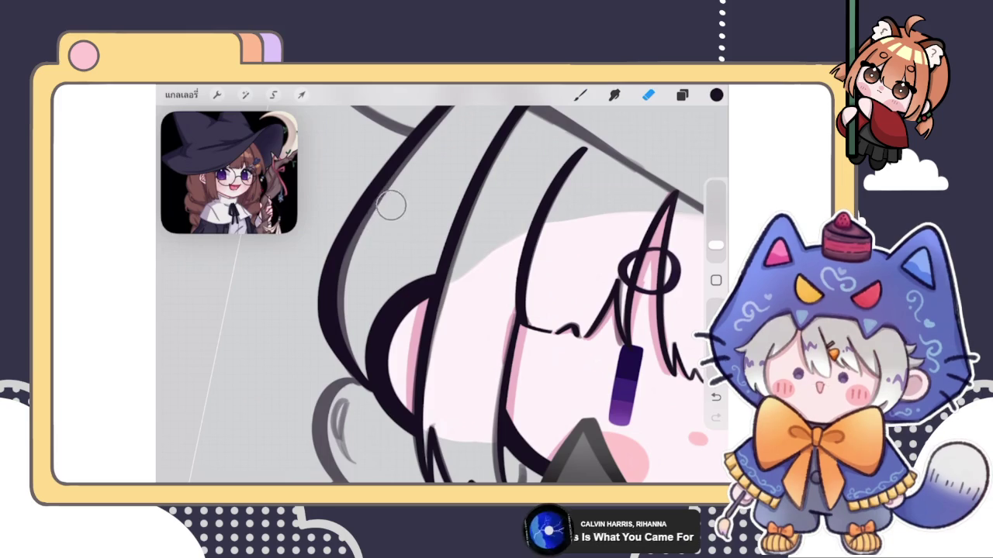
key(b)
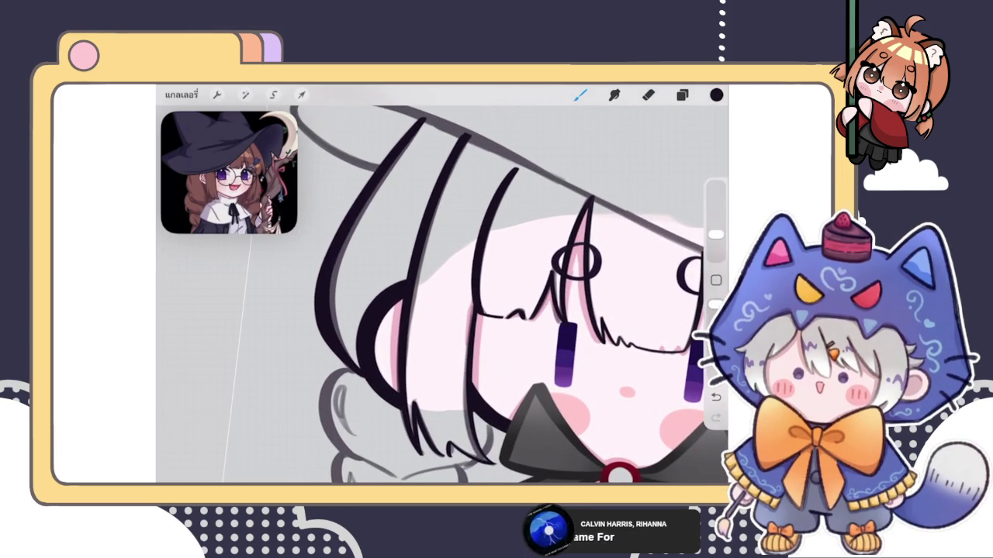
key(ctrl+z)
key(ctrl+shift+z)
key(ctrl+z)
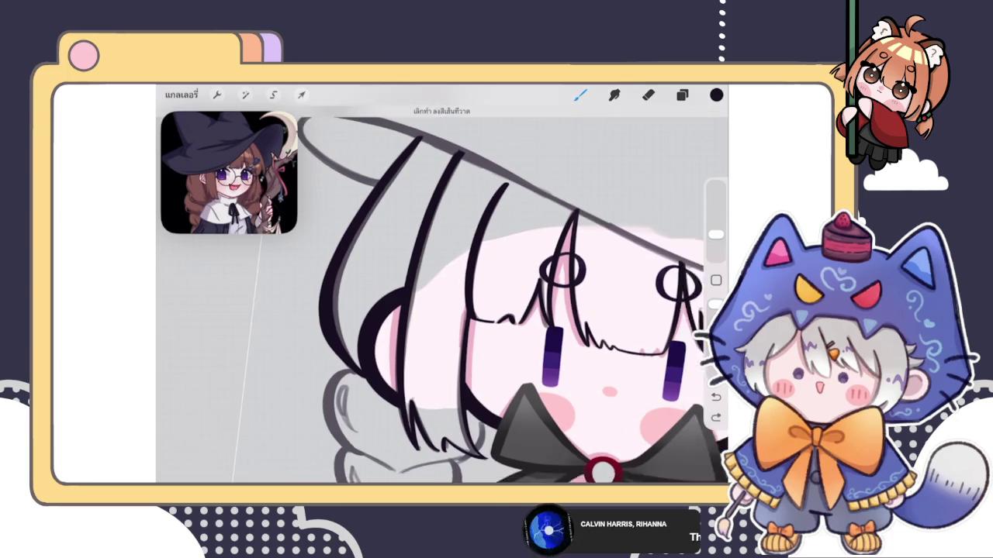
key(ctrl+z)
key(ctrl+z)
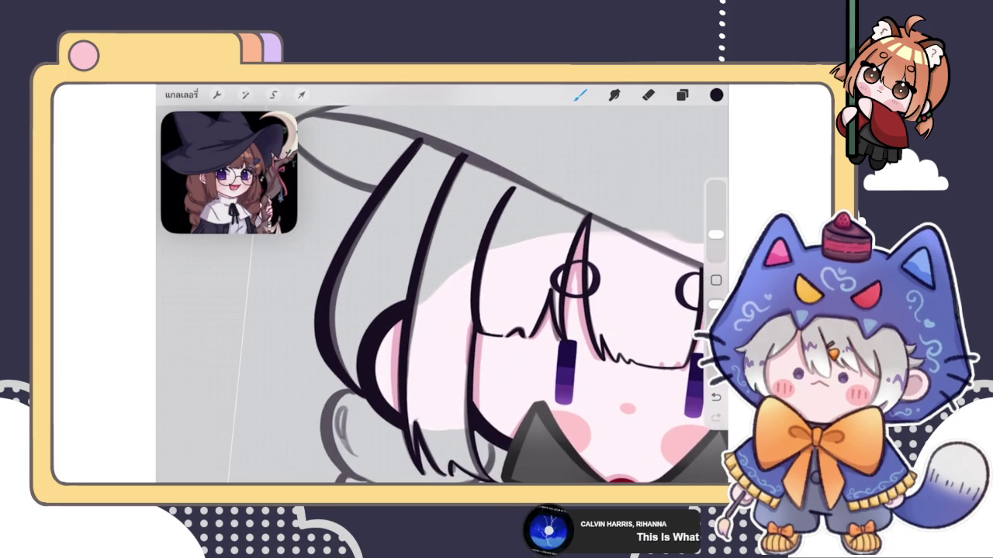
- Switch to the eraser and increase its size for cleaning up the left hair lines
scroll(501, 294, up, 2)
scroll(458, 311, up, 2)
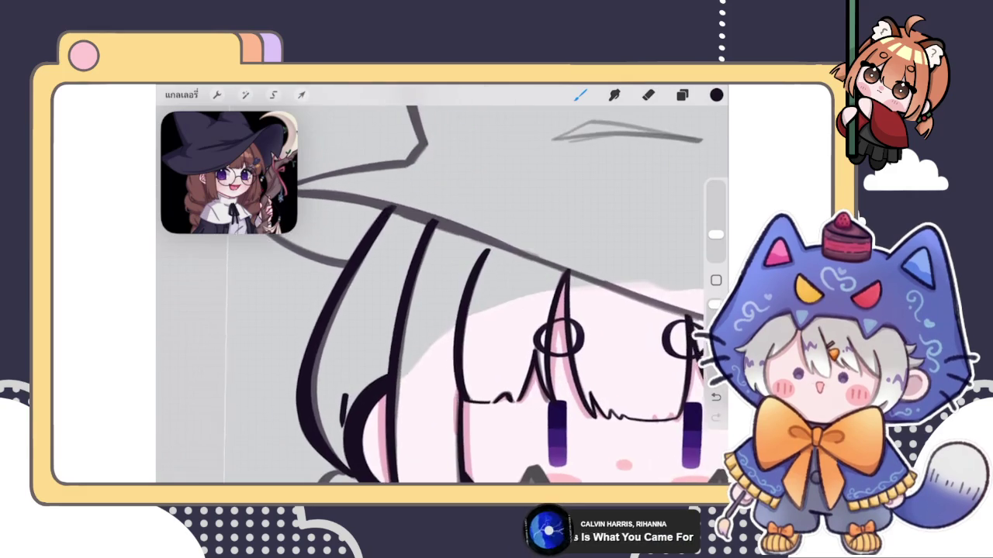
scroll(414, 182, down, 3)
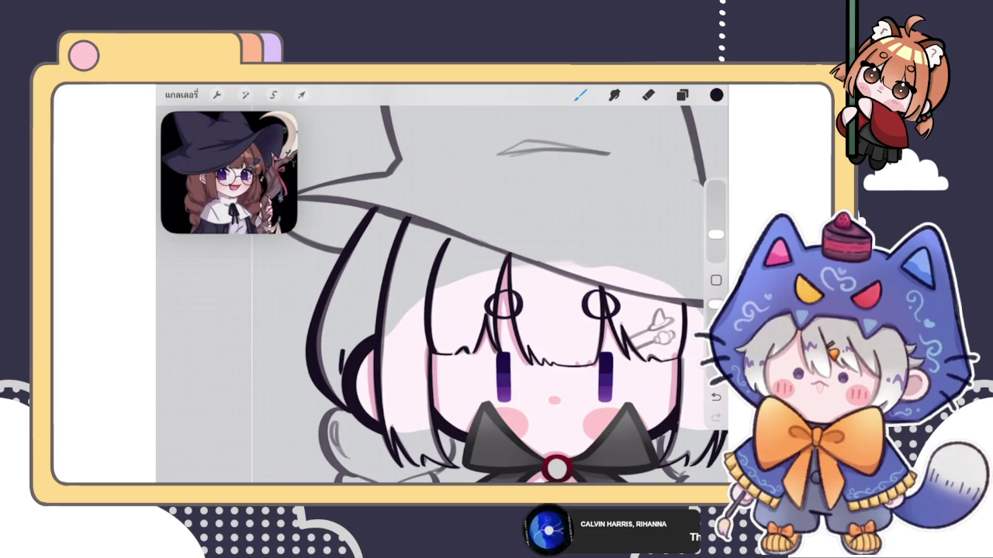
scroll(504, 310, up, 3)
click(647, 94)
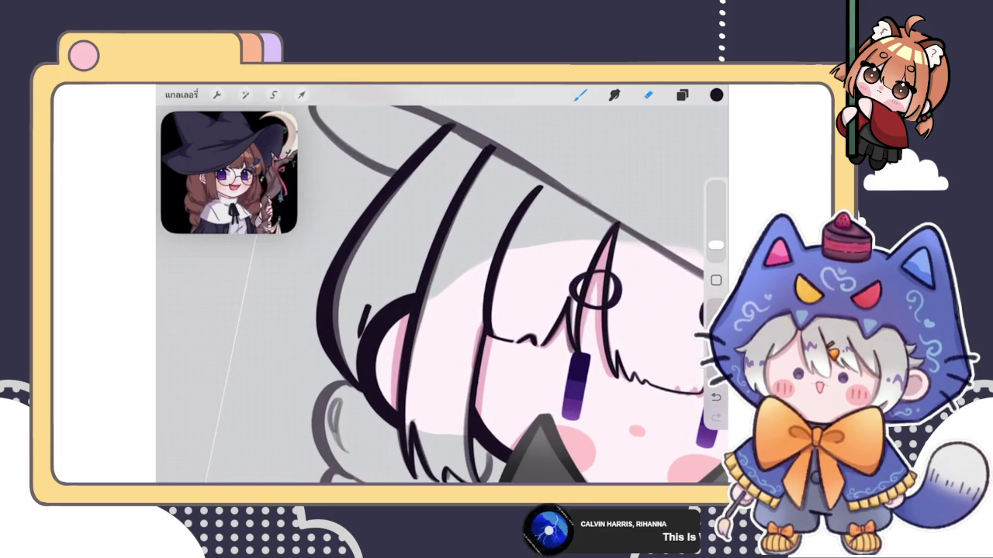
drag(715, 244, 715, 233)
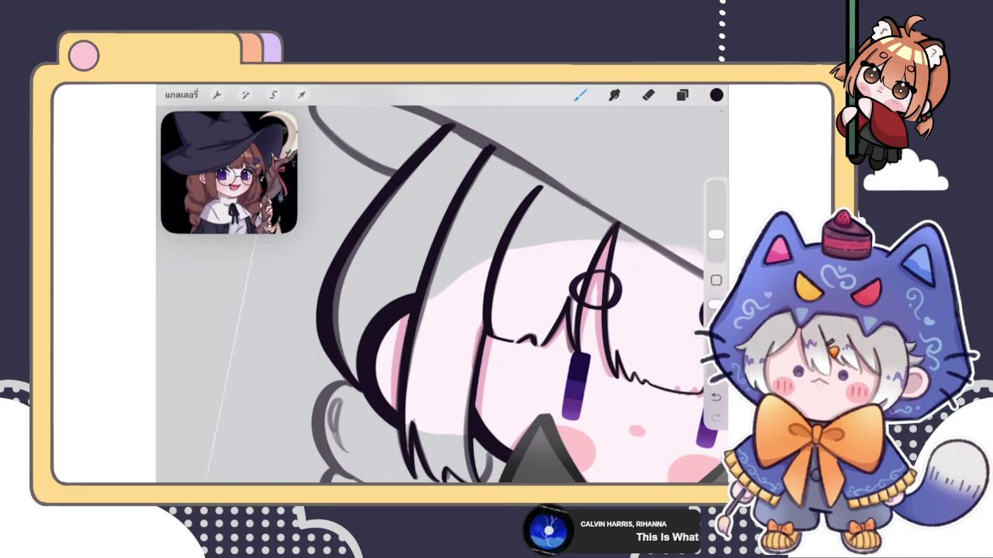
scroll(438, 295, down, 5)
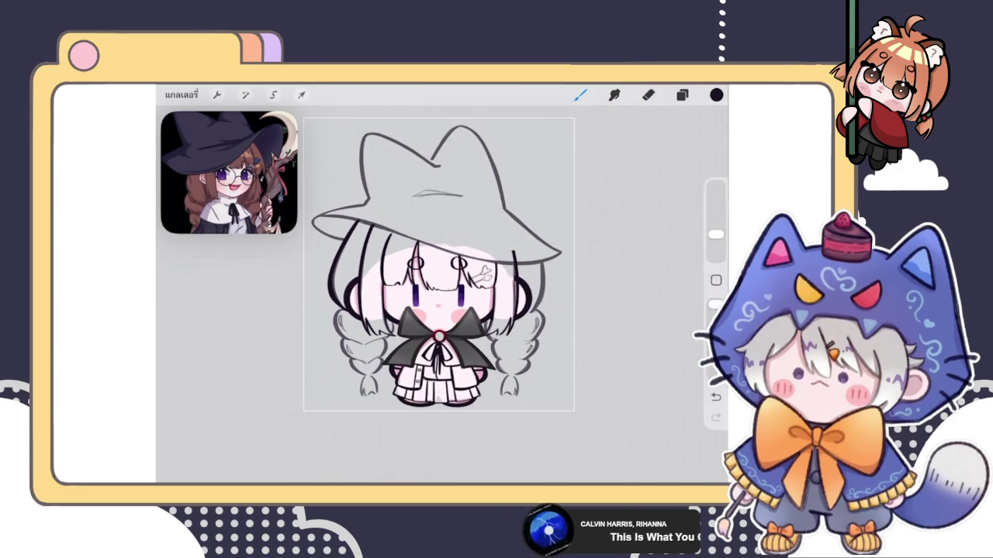
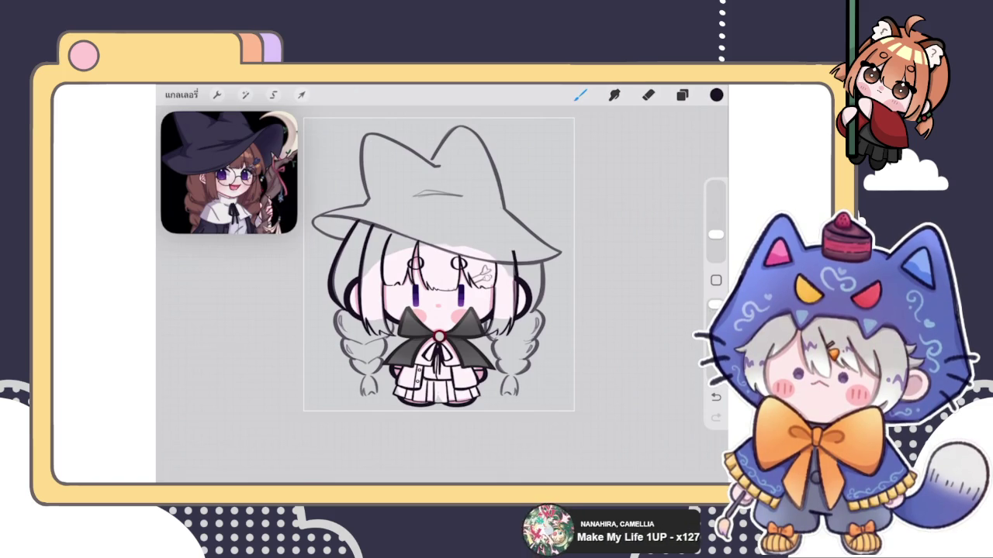
- On the ink layer, trace the top lobe of the left braid's outline in black
click(681, 95)
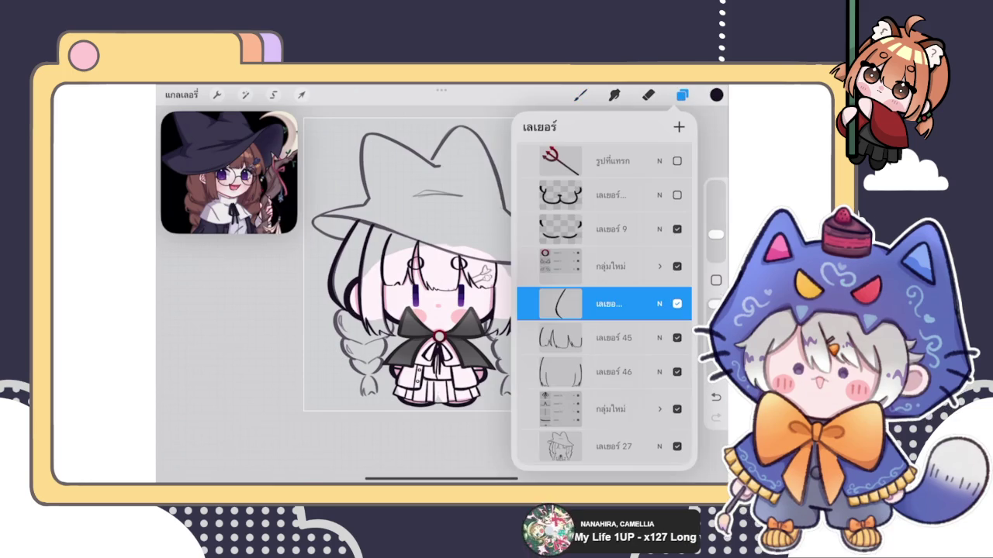
click(580, 94)
scroll(512, 295, up, 5)
scroll(512, 294, up, 5)
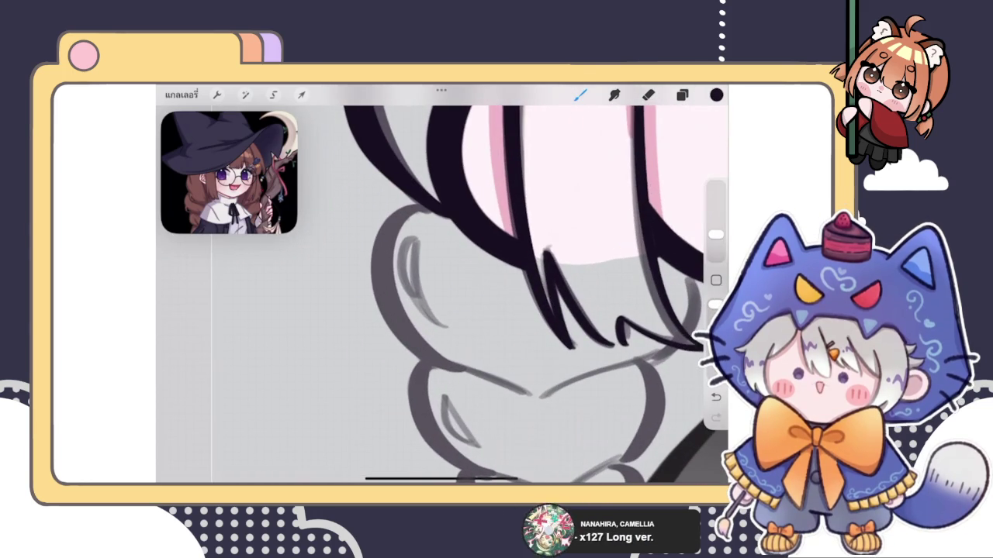
key(ctrl+z)
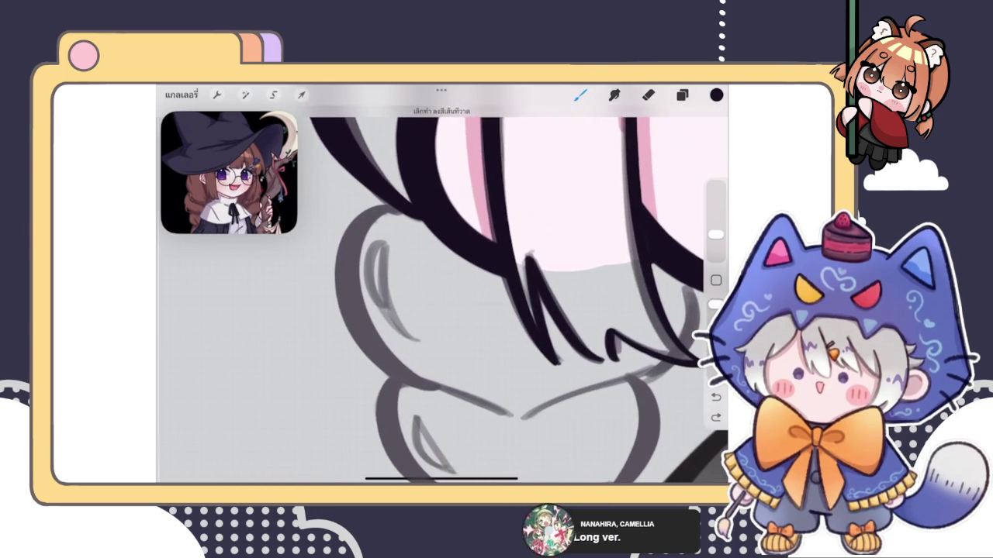
drag(382, 208, 404, 403)
scroll(512, 295, up, 3)
scroll(512, 295, down, 3)
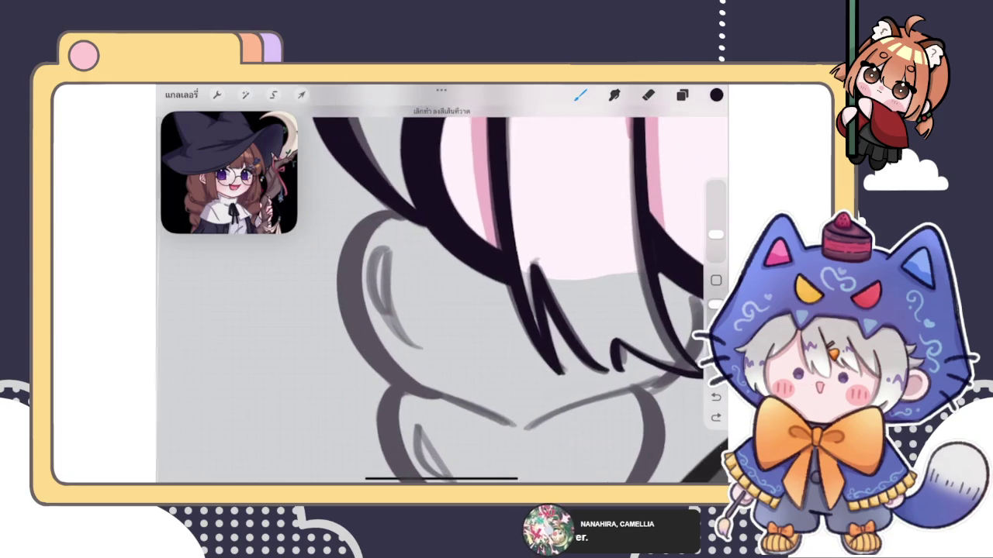
drag(392, 208, 448, 385)
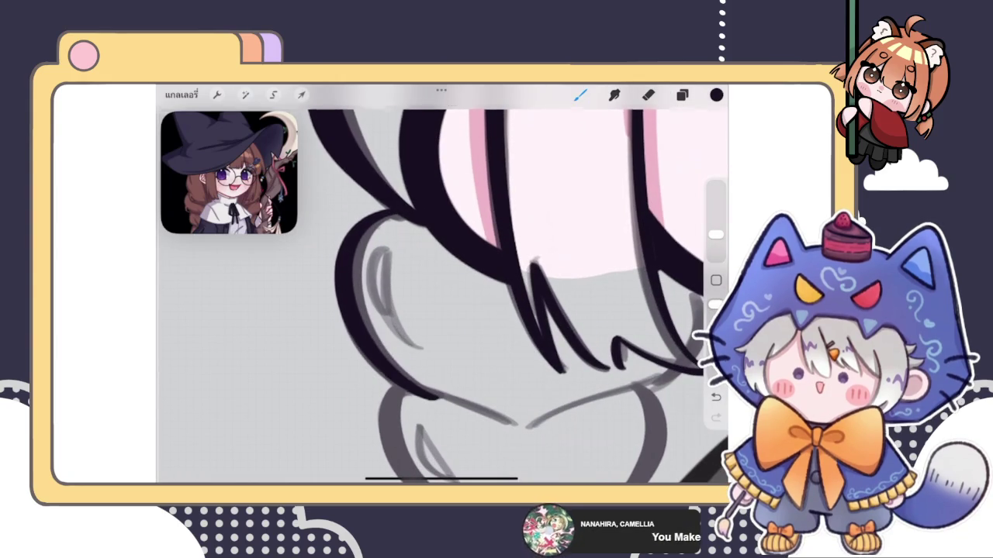
- Reshape the inked arc to follow the braid outline, then bring up Liquify
click(443, 112)
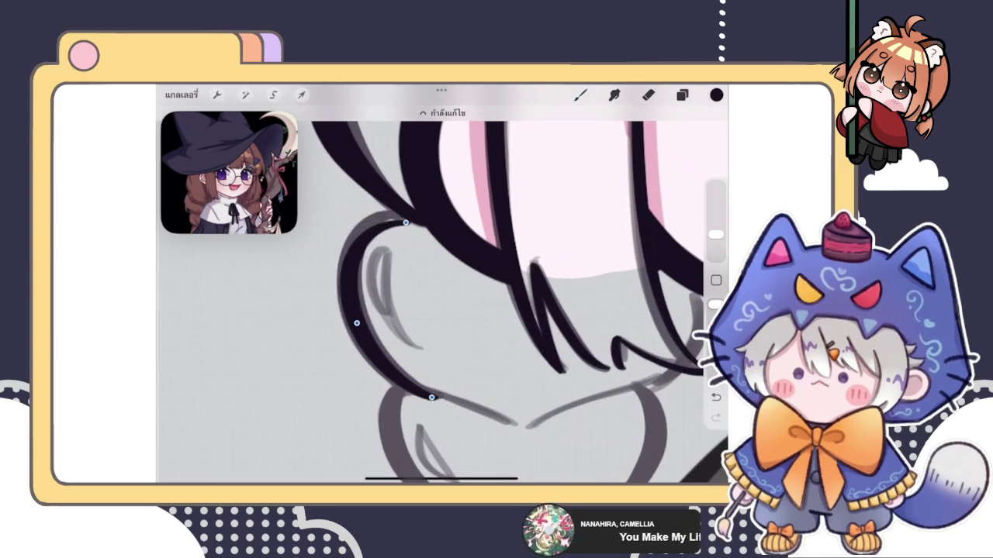
drag(352, 318, 347, 312)
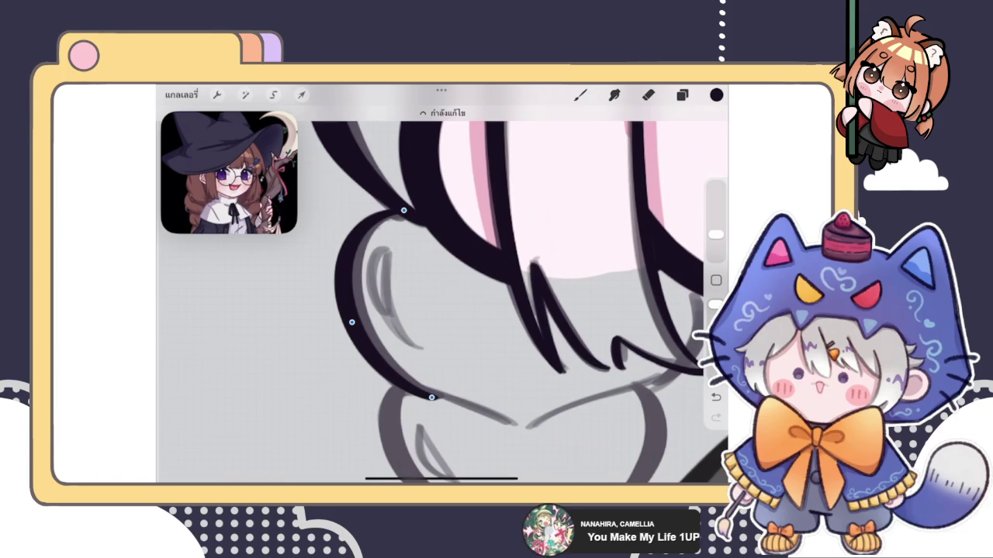
click(580, 95)
scroll(442, 287, up, 5)
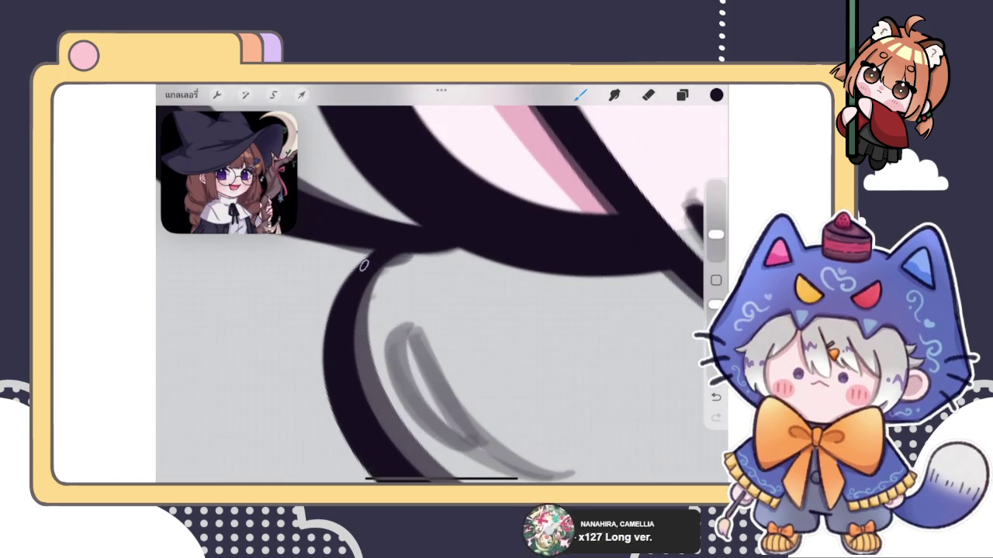
scroll(443, 294, down, 2)
scroll(443, 295, down, 2)
scroll(442, 295, down, 2)
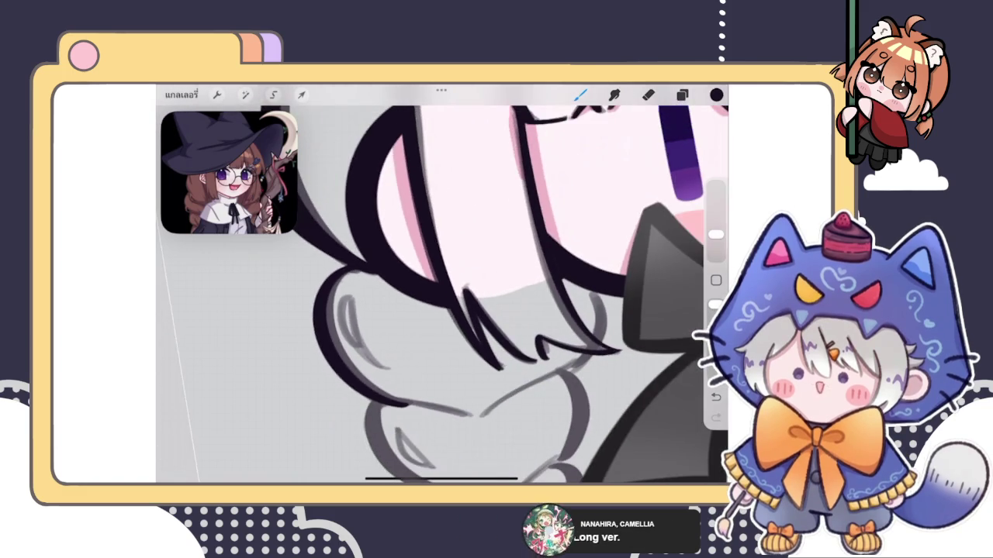
scroll(442, 295, down, 2)
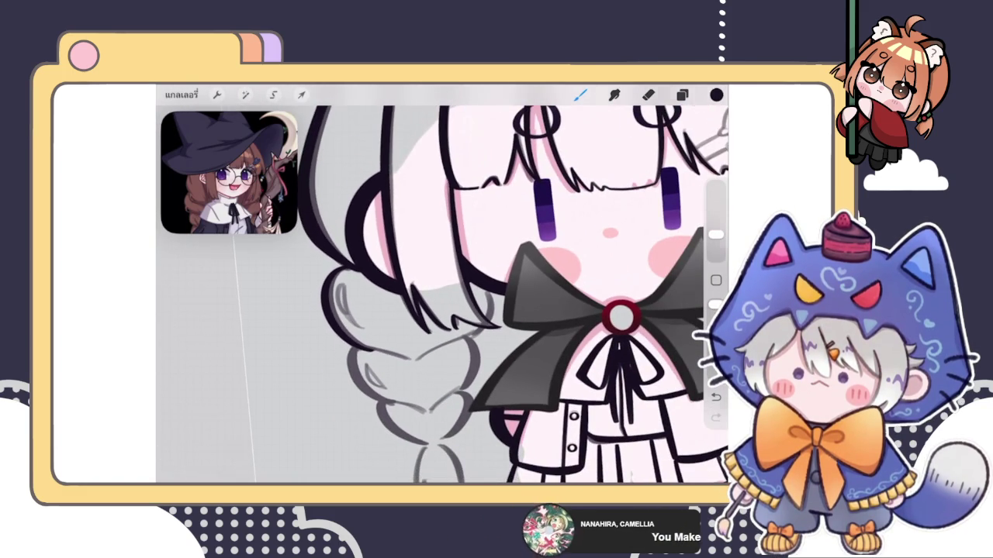
scroll(442, 295, down, 2)
scroll(442, 295, up, 3)
scroll(443, 295, up, 1)
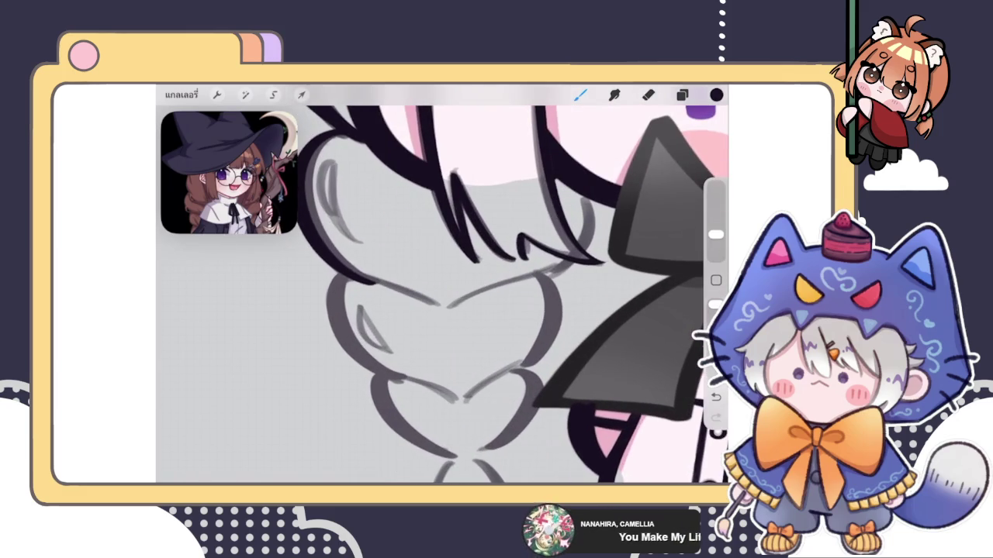
scroll(442, 295, down, 1)
click(245, 95)
click(187, 446)
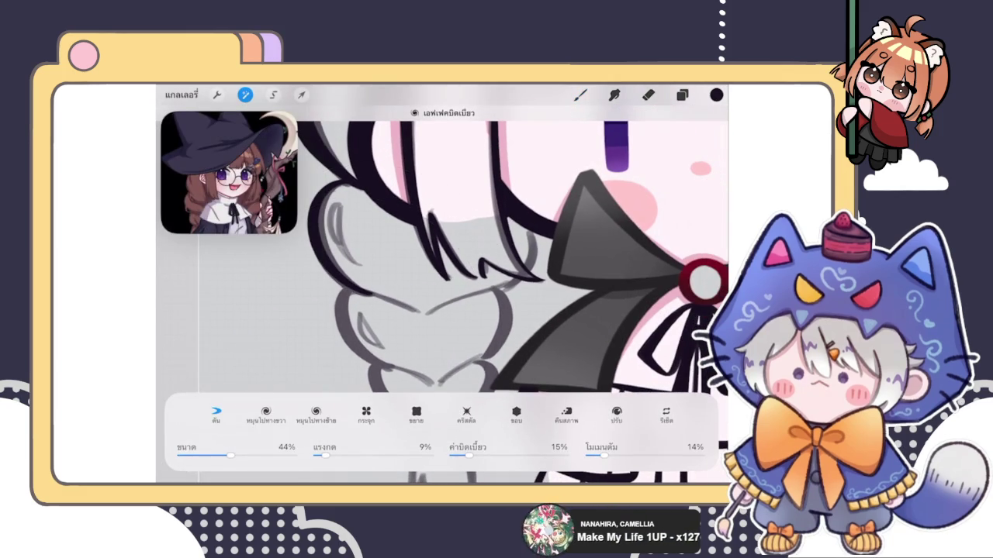
- Leave Liquify and ink the braid's left outline further down, redrawing it darker
click(581, 95)
scroll(442, 295, up, 1)
drag(329, 254, 360, 351)
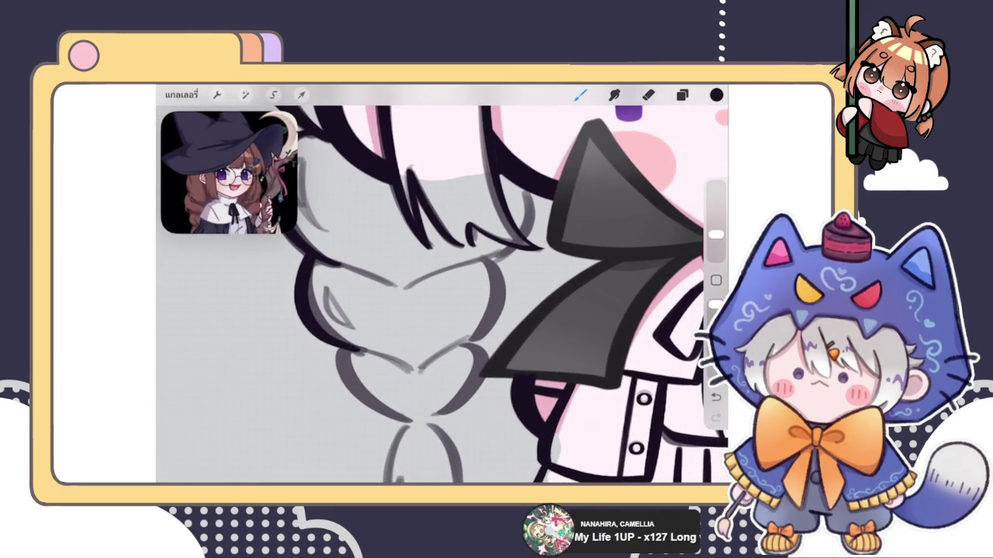
scroll(442, 294, up, 2)
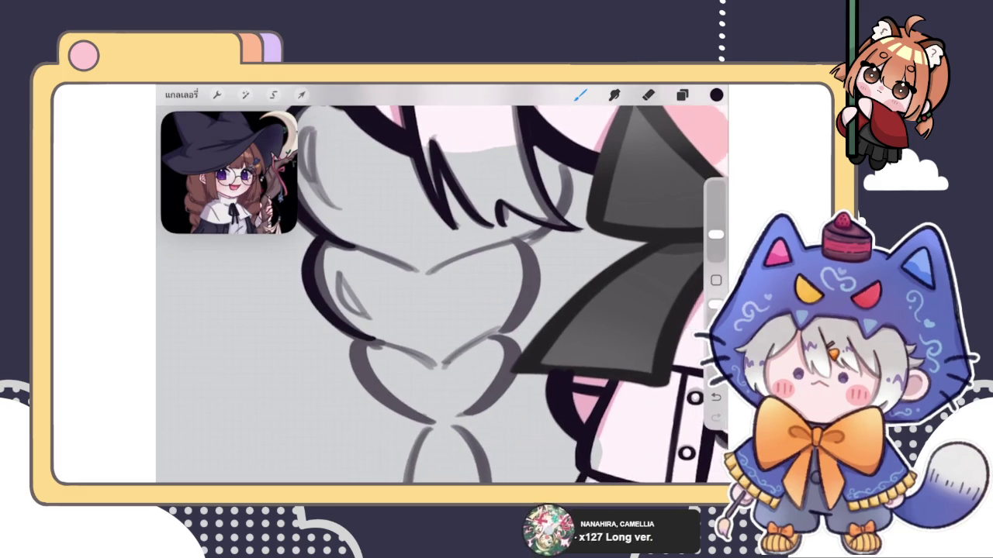
scroll(442, 295, down, 1)
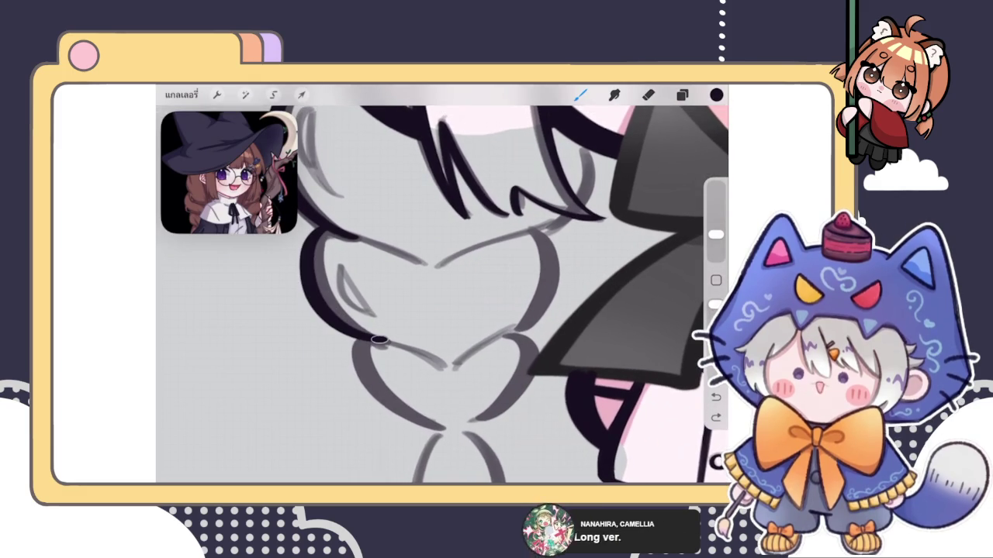
drag(303, 264, 388, 342)
scroll(442, 295, down, 5)
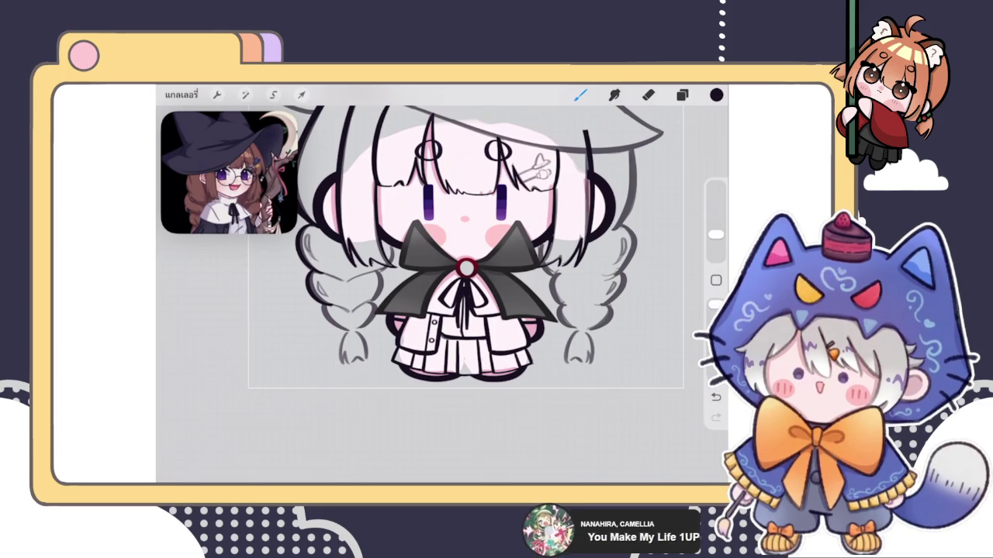
scroll(365, 310, up, 5)
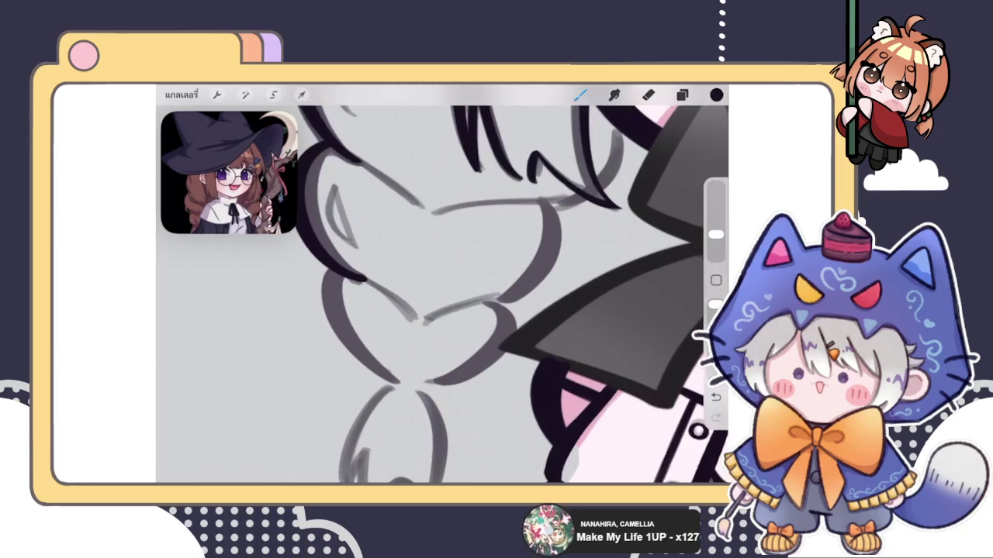
- Ink the left braid's outer edge in black past the middle lobes
click(681, 95)
click(580, 95)
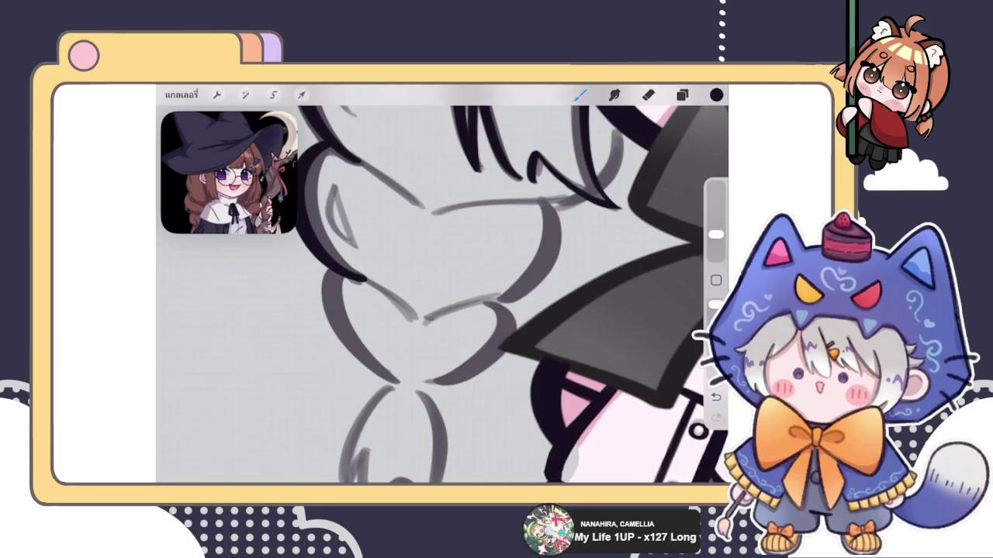
drag(341, 273, 401, 381)
scroll(442, 295, down, 5)
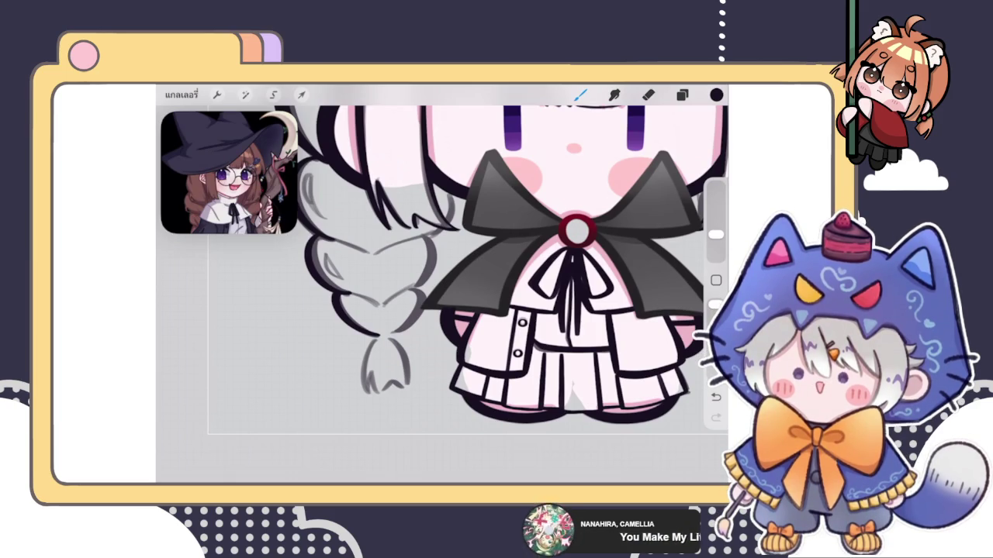
- Extend the braid's black ink stroke toward the lower lobe
click(682, 95)
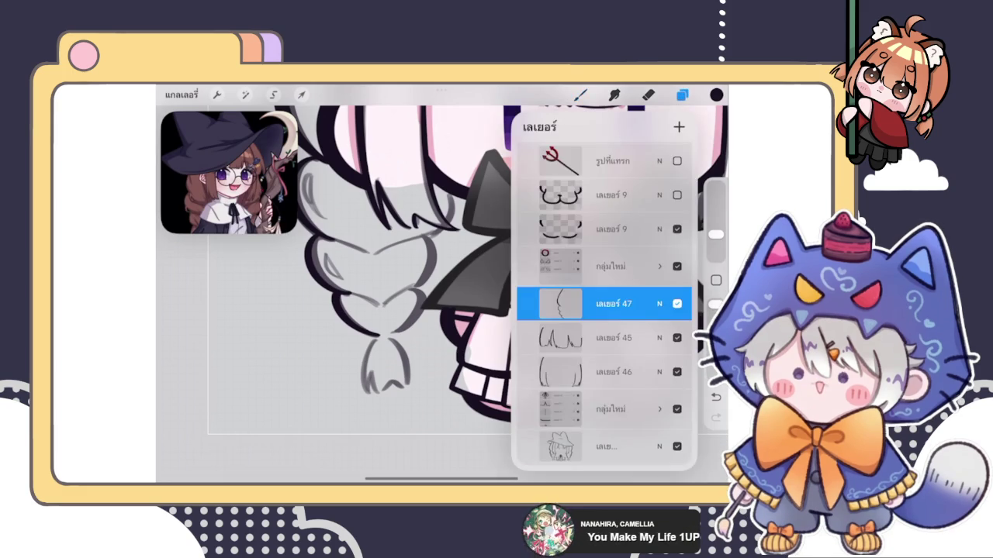
click(682, 95)
scroll(442, 287, up, 3)
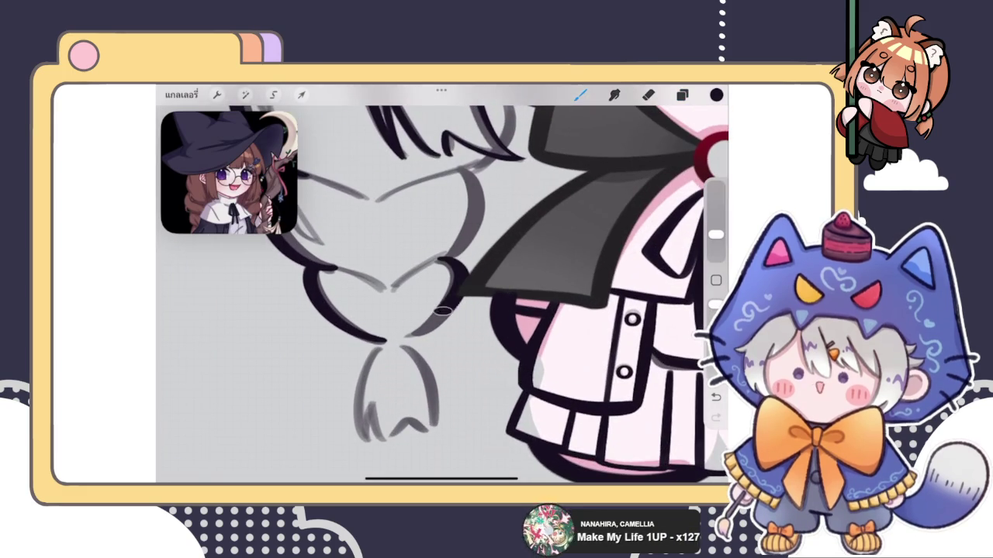
scroll(442, 287, up, 2)
key(ctrl+z)
drag(487, 257, 423, 349)
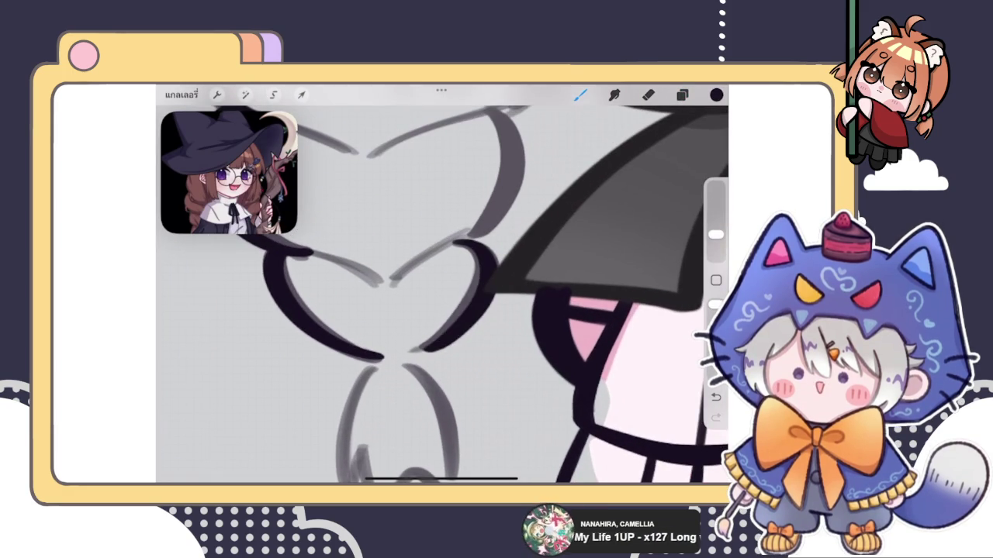
- Lasso the new braid stroke and warp it to fit the sketch
click(273, 95)
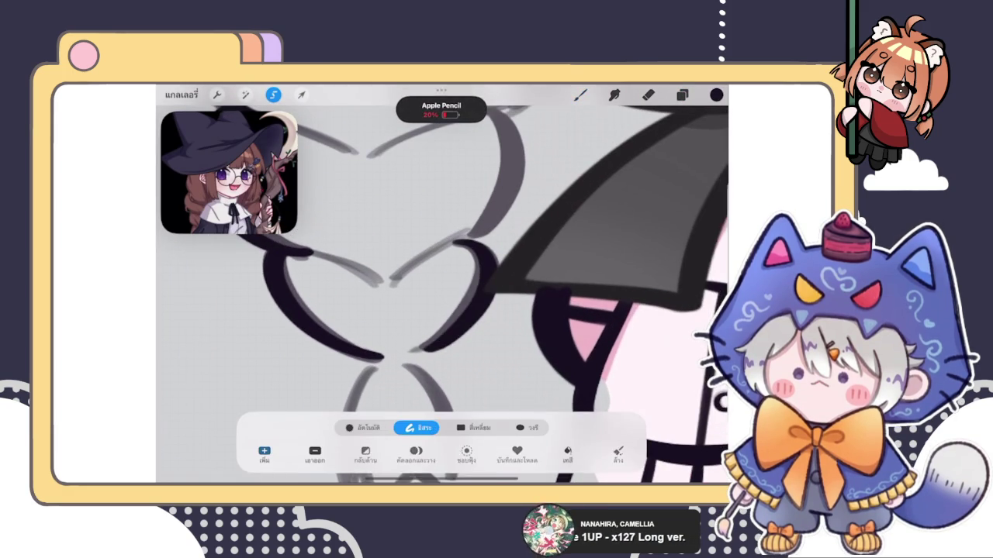
drag(452, 200, 426, 306)
click(302, 95)
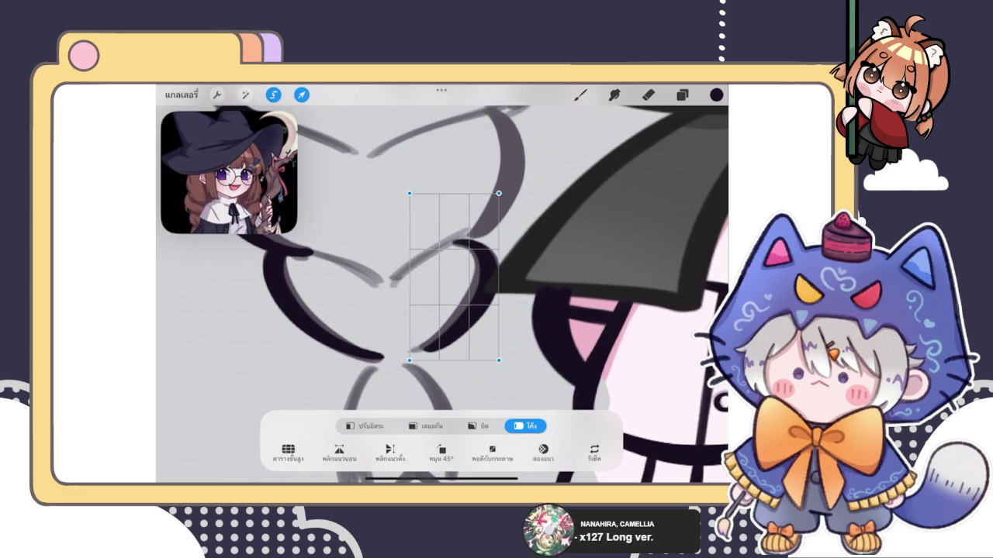
drag(410, 360, 400, 364)
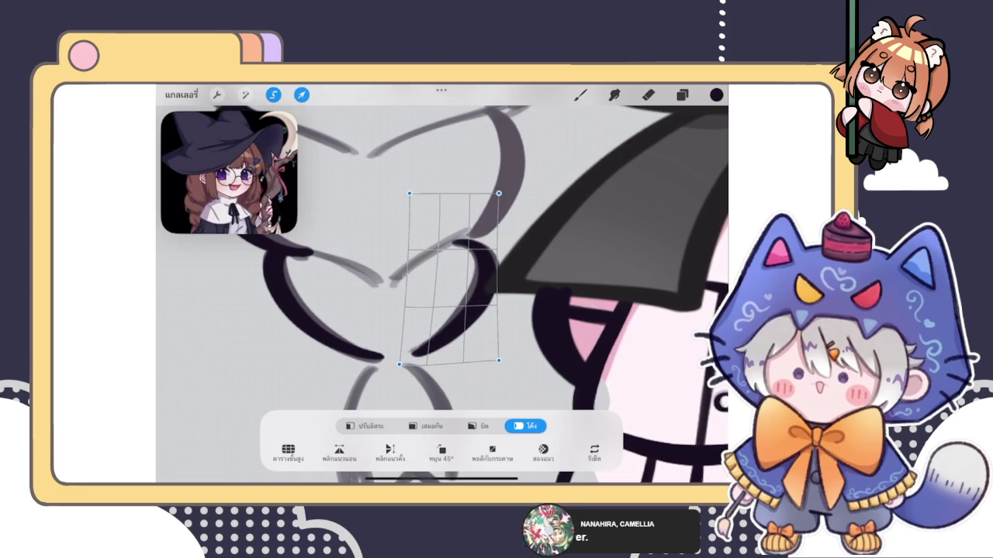
click(580, 95)
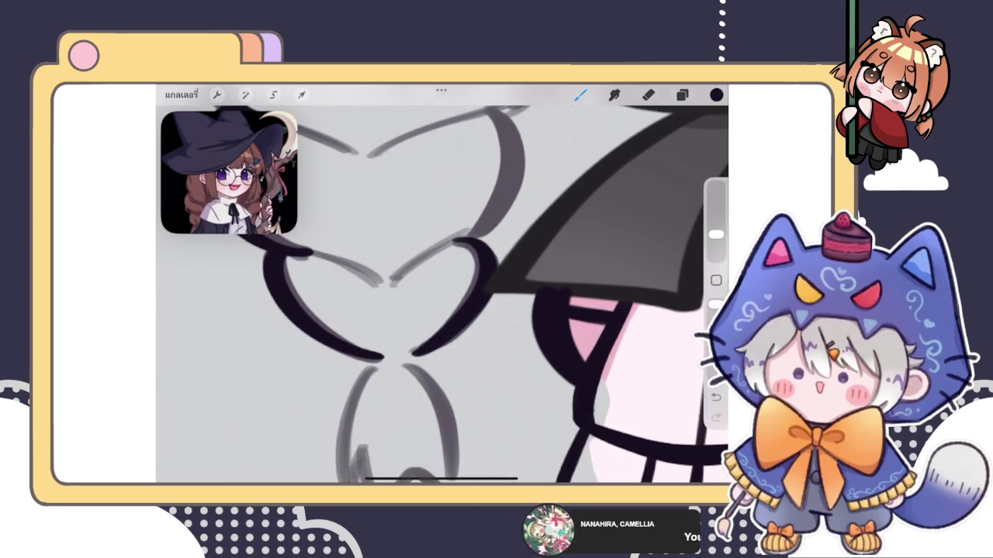
- Redraw the upper lobe's braid stroke as a smooth black arc
scroll(442, 287, up, 3)
scroll(442, 287, up, 3)
key(ctrl+z)
key(ctrl+shift+z)
key(ctrl+z)
key(ctrl+shift+z)
key(ctrl+z)
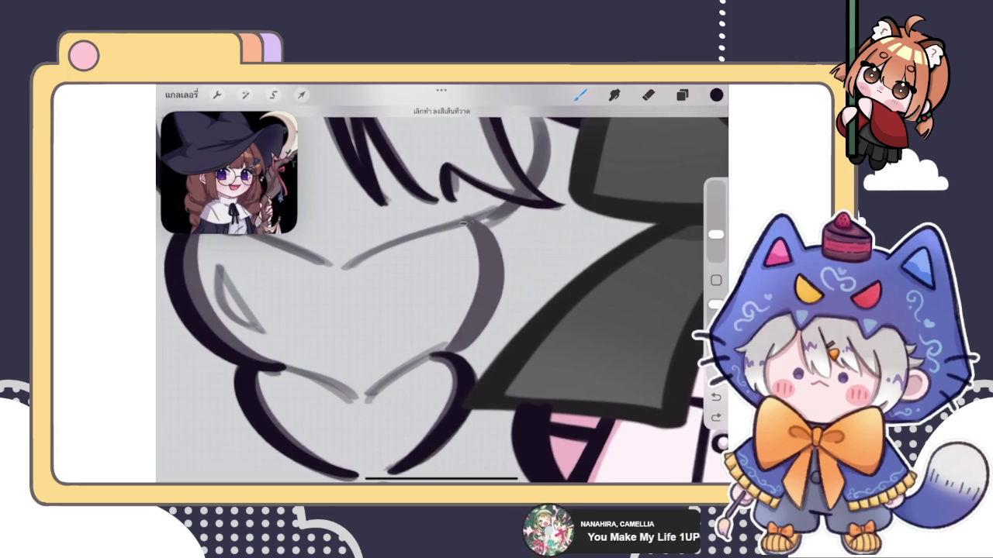
drag(464, 222, 446, 356)
key(ctrl+z)
drag(464, 222, 446, 356)
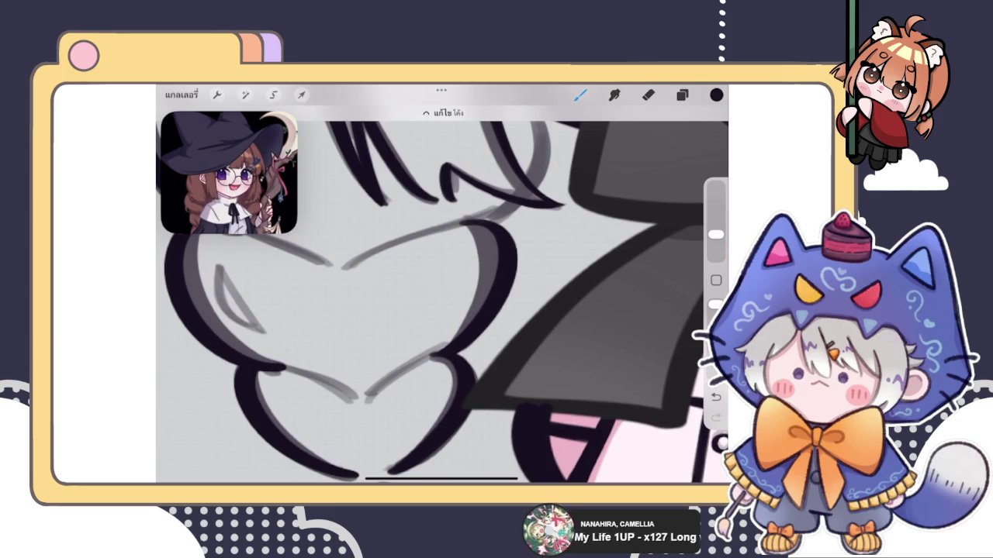
scroll(435, 341, up, 5)
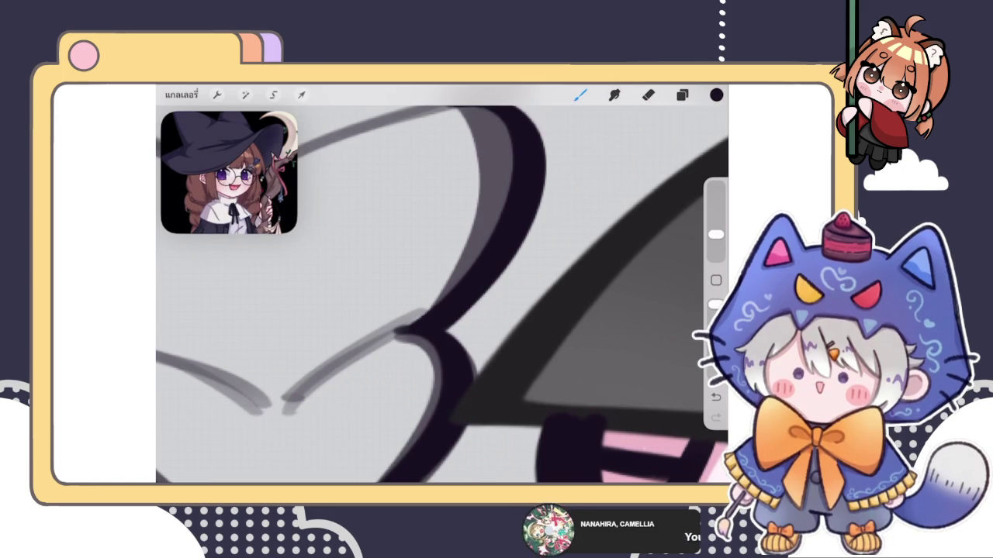
- Erase the dark stroke's rough edge with a smaller eraser
click(648, 95)
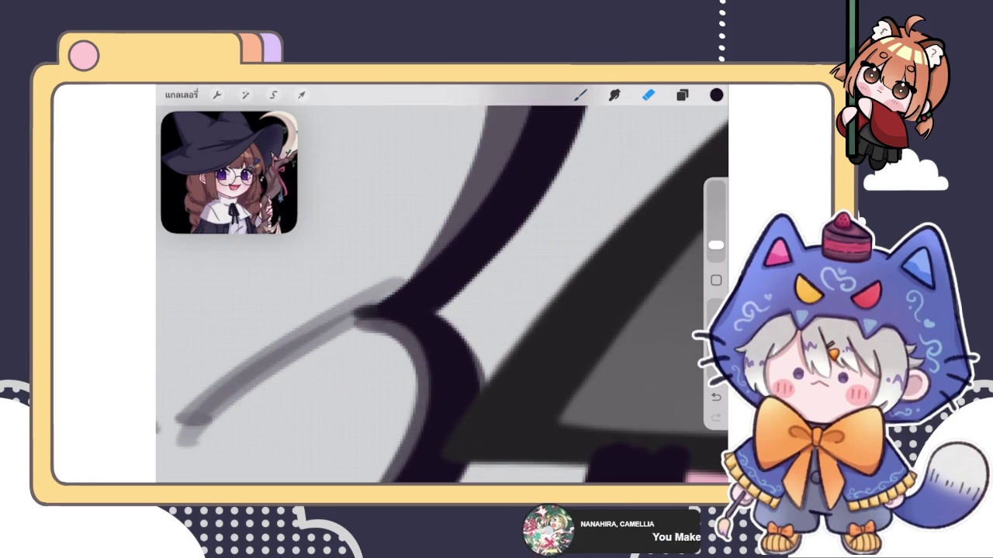
drag(715, 244, 716, 254)
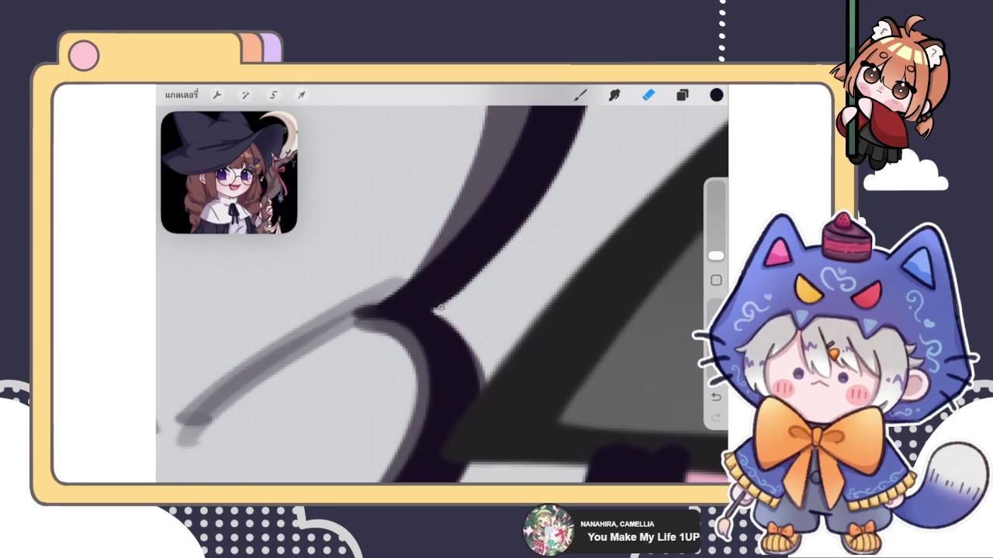
mouse_move(465, 291)
mouse_down()
mouse_move(446, 304)
mouse_move(488, 269)
mouse_up()
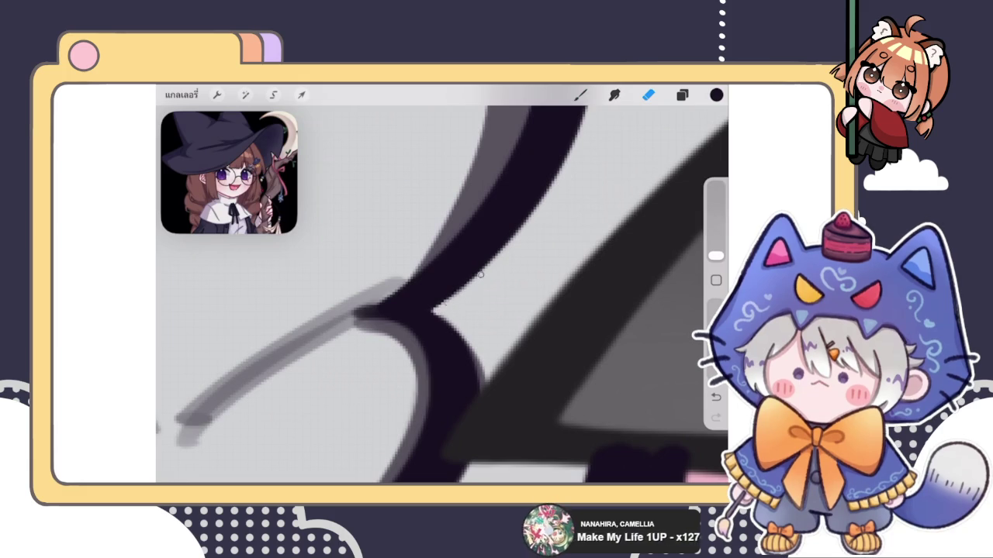
scroll(497, 270, down, 1)
scroll(497, 271, down, 3)
scroll(497, 271, down, 2)
scroll(442, 295, up, 3)
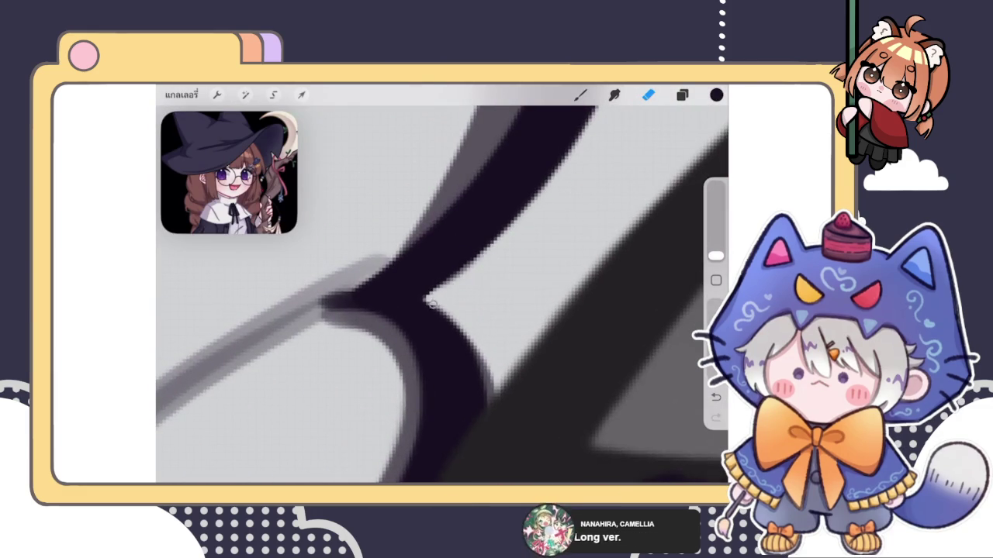
scroll(426, 299, down, 2)
scroll(426, 299, down, 3)
scroll(426, 299, down, 2)
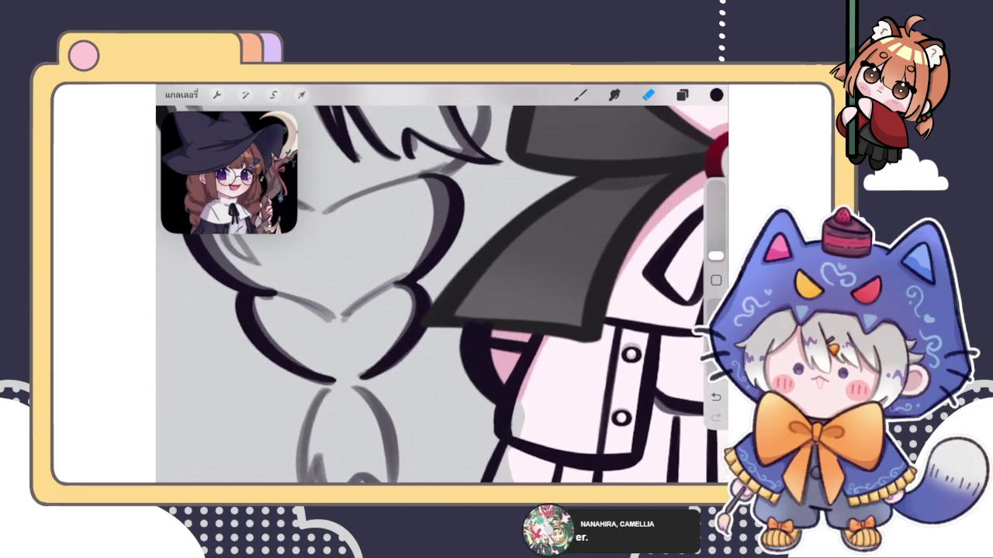
scroll(442, 294, up, 3)
scroll(442, 295, up, 3)
- Ink a clean dark curve over the hair sketch, redrawing until smooth
click(580, 95)
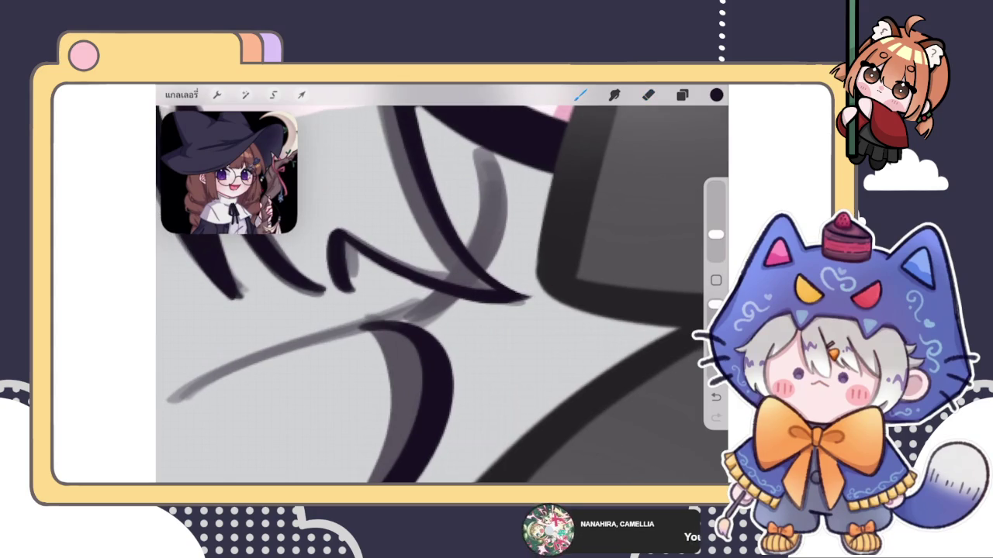
scroll(442, 294, up, 2)
drag(508, 194, 380, 326)
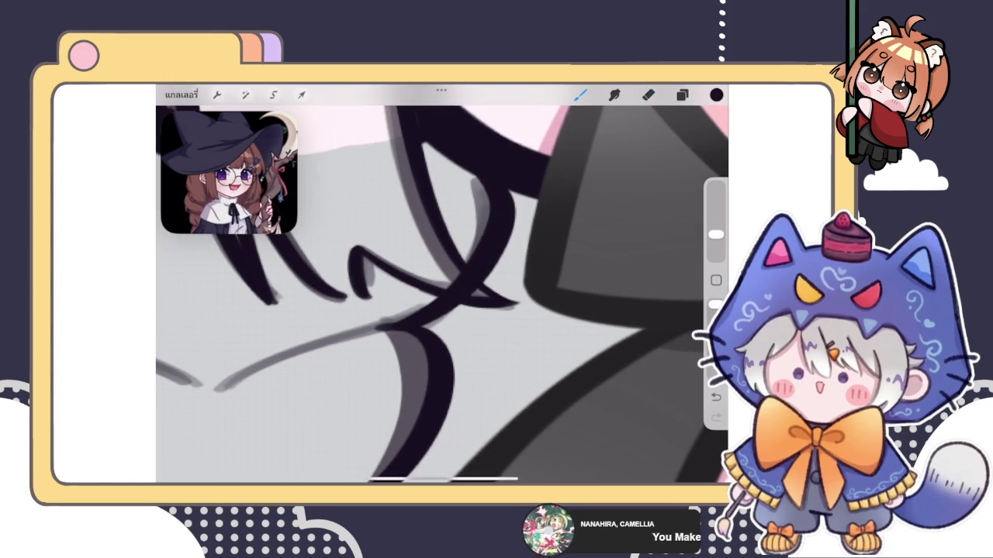
key(ctrl+z)
key(ctrl+shift+z)
key(ctrl+z)
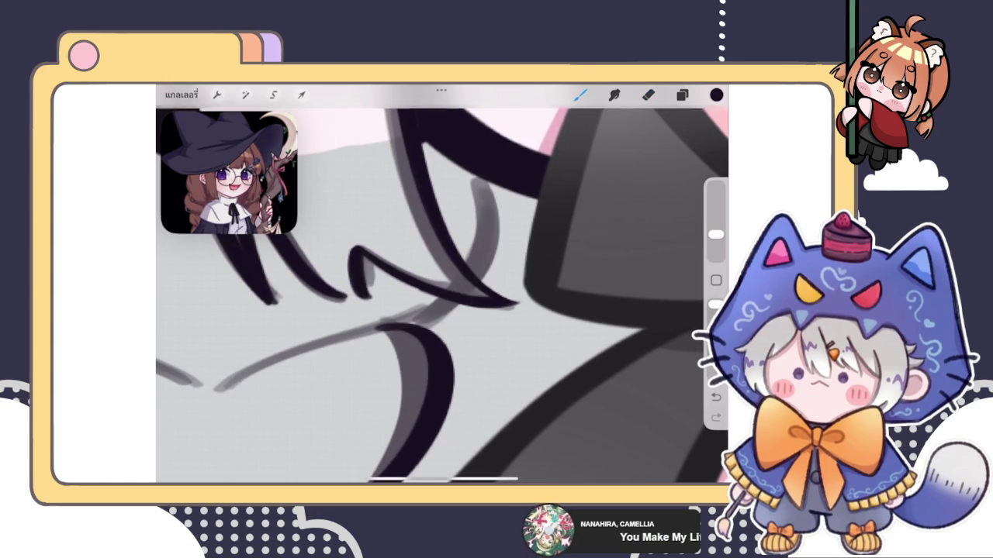
drag(500, 186, 414, 332)
key(ctrl+z)
drag(500, 186, 411, 326)
scroll(442, 295, up, 2)
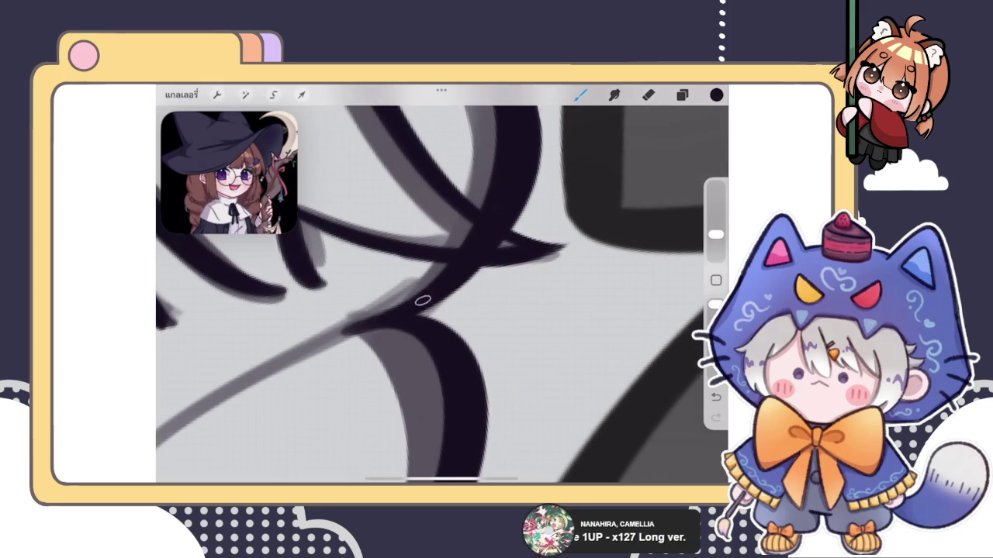
scroll(442, 294, down, 5)
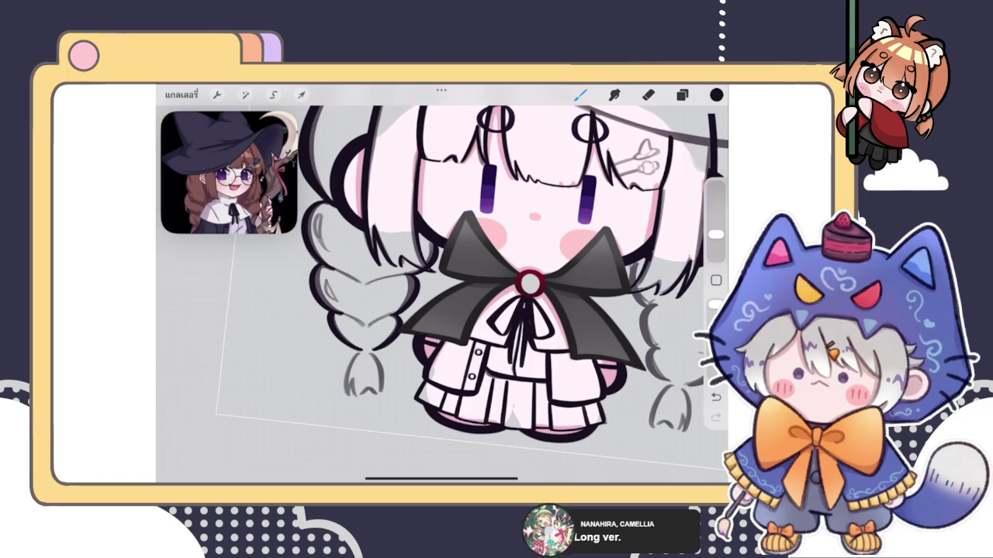
- Zoom to the braid tip and try tracing its left curve in dark ink
scroll(365, 373, up, 2)
scroll(365, 373, up, 2)
scroll(364, 372, up, 3)
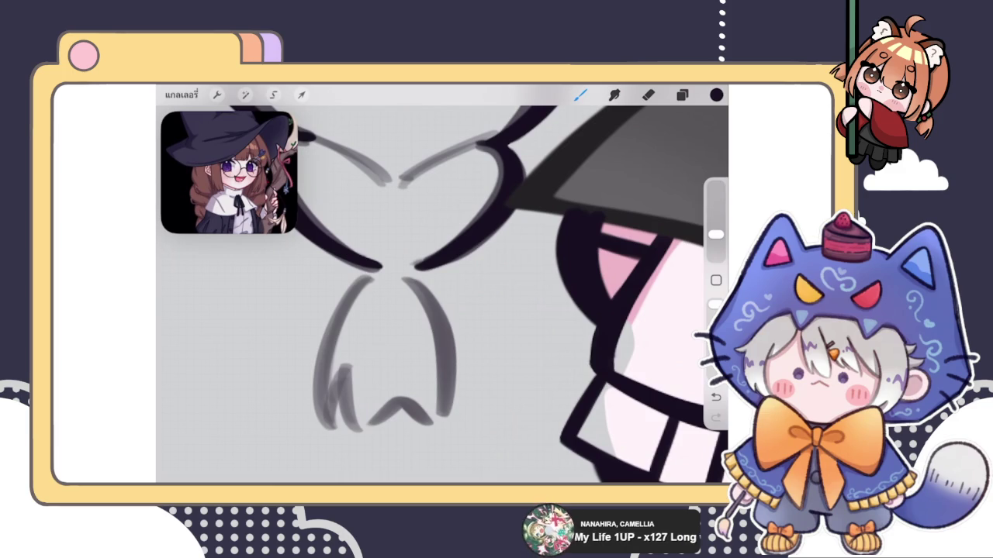
click(682, 94)
click(682, 94)
click(682, 95)
click(580, 94)
drag(364, 276, 335, 388)
scroll(442, 295, down, 2)
key(ctrl+z)
drag(364, 260, 326, 388)
key(ctrl+z)
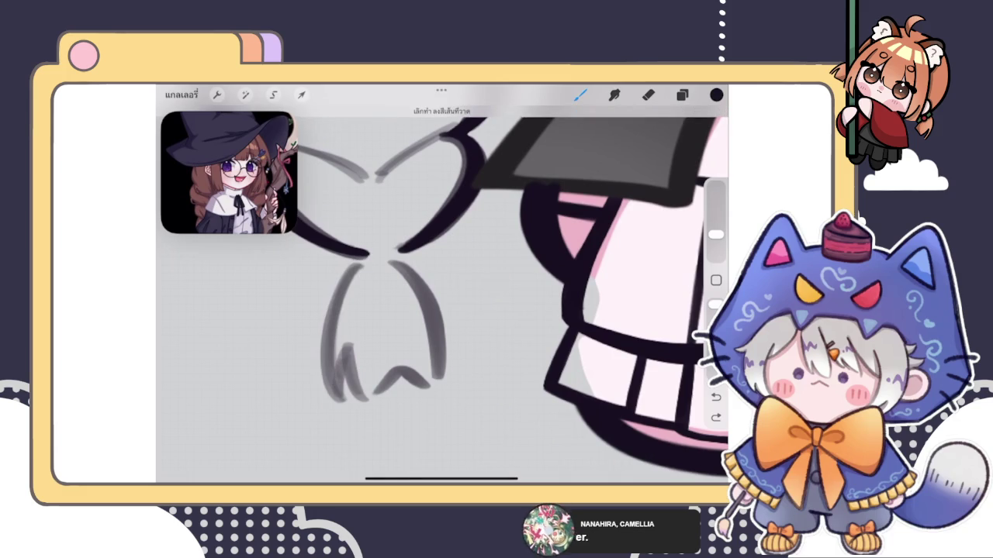
drag(366, 256, 330, 396)
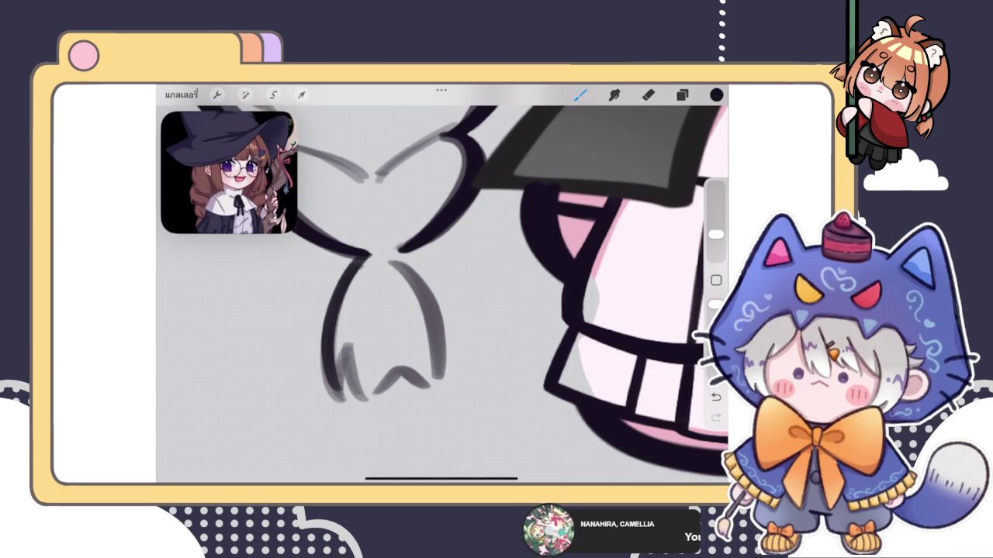
key(ctrl+z)
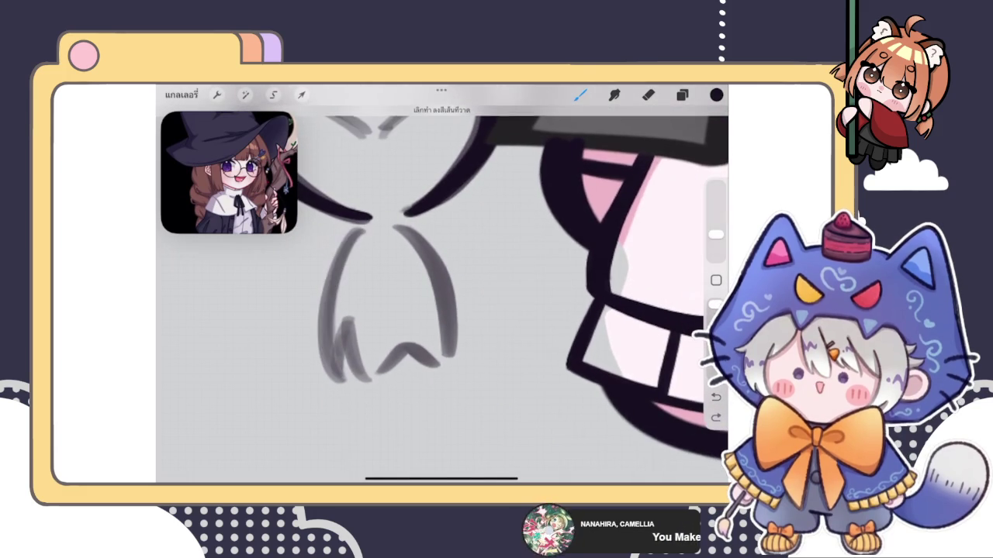
drag(369, 221, 329, 380)
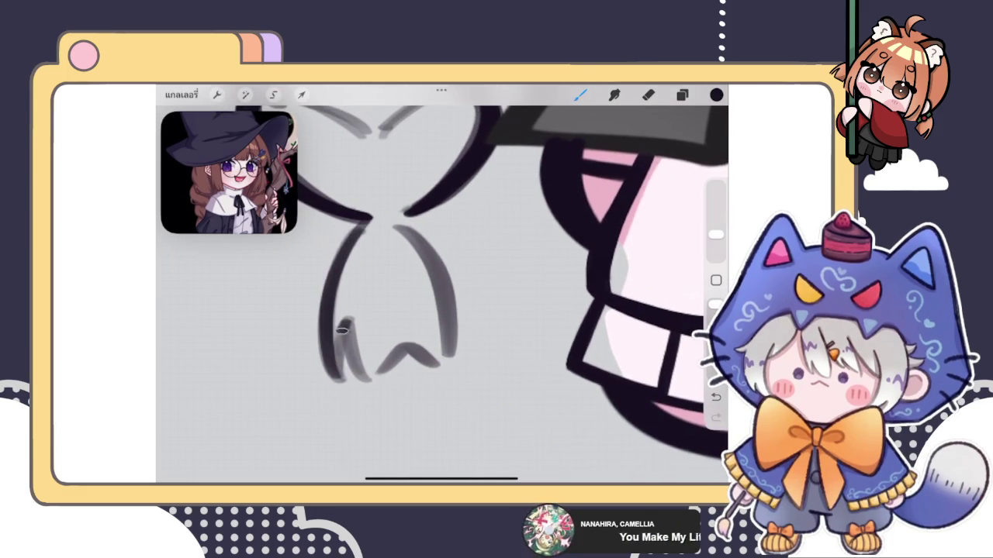
key(ctrl+z)
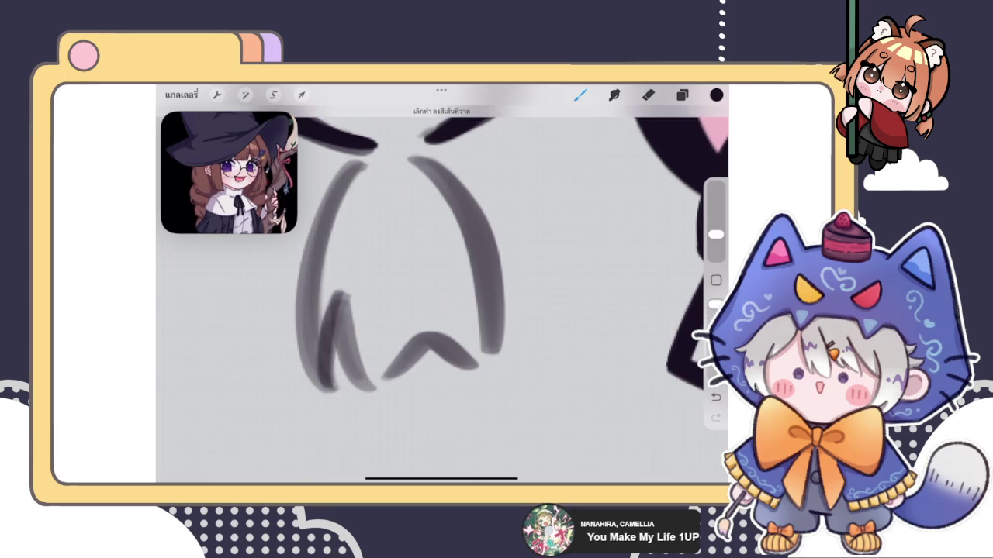
- Redraw the braid tip's left curve starting higher and reaching lower
key(e)
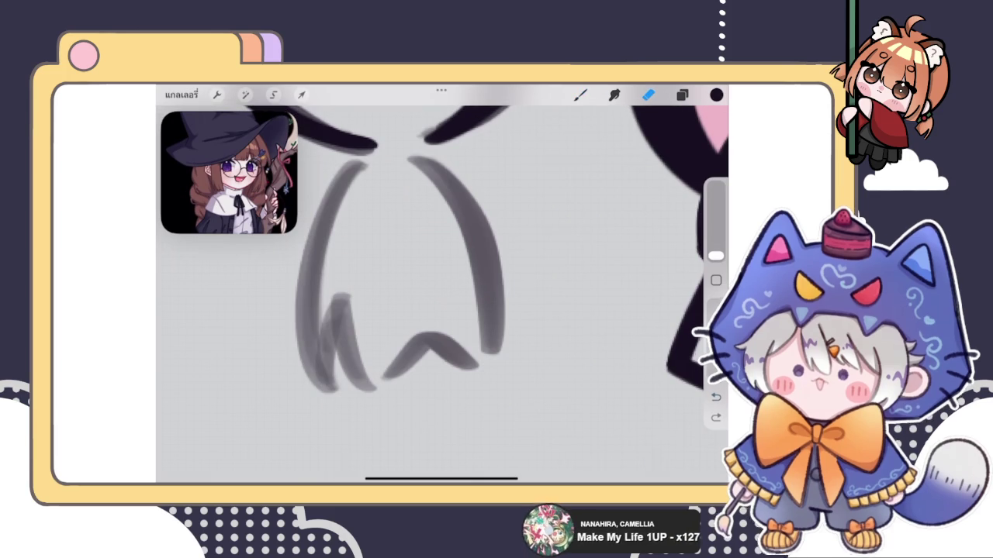
key(b)
drag(375, 144, 329, 380)
key(ctrl+z)
drag(373, 147, 326, 398)
drag(342, 182, 361, 177)
key(ctrl+z)
key(ctrl+shift+z)
key(ctrl+z)
mouse_move(373, 146)
mouse_down()
mouse_move(306, 264)
mouse_move(337, 399)
mouse_up()
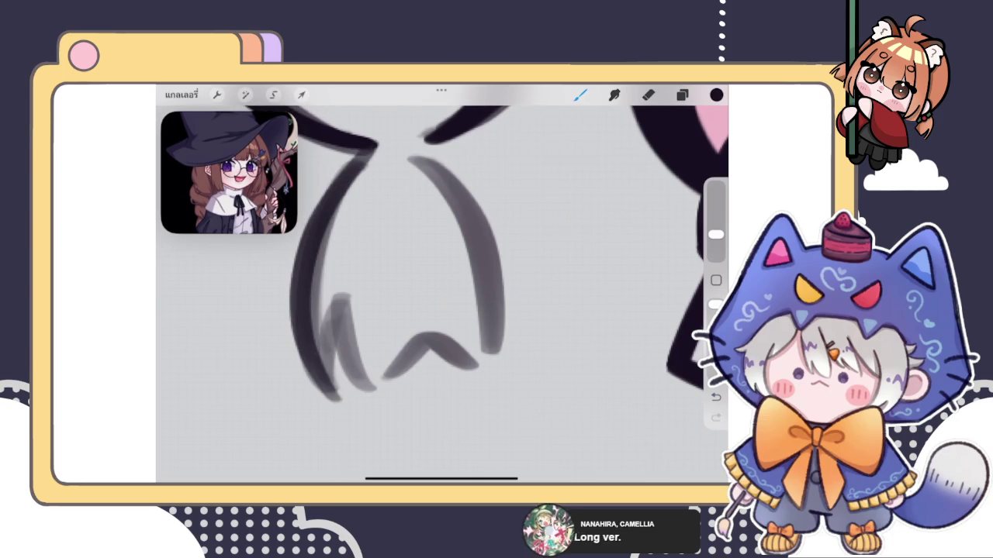
key(ctrl+z)
mouse_move(372, 146)
mouse_down()
mouse_move(307, 263)
mouse_move(337, 399)
mouse_up()
- Refine the braid tip's left curve until it cleanly follows the sketch
scroll(442, 295, down, 3)
scroll(526, 267, down, 2)
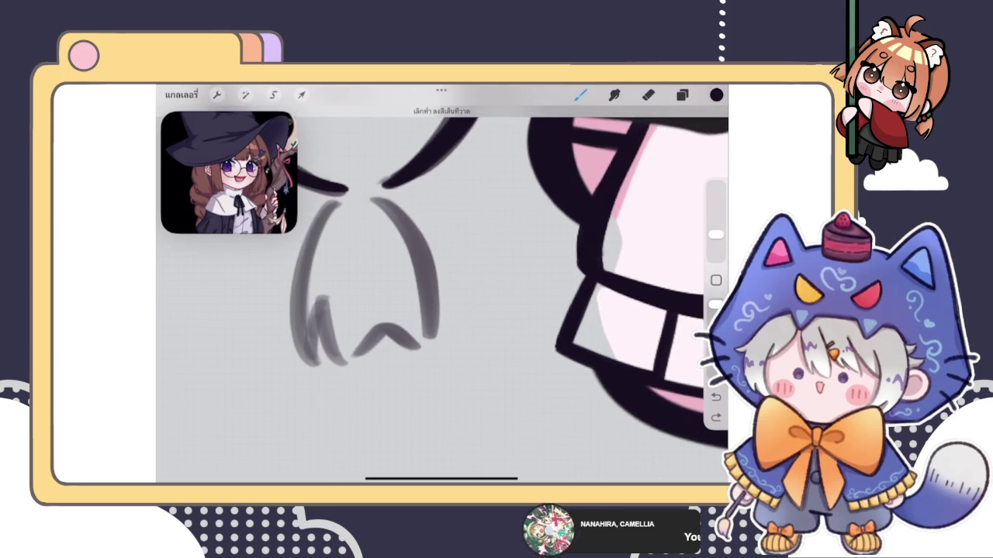
scroll(442, 295, up, 2)
key(ctrl+z)
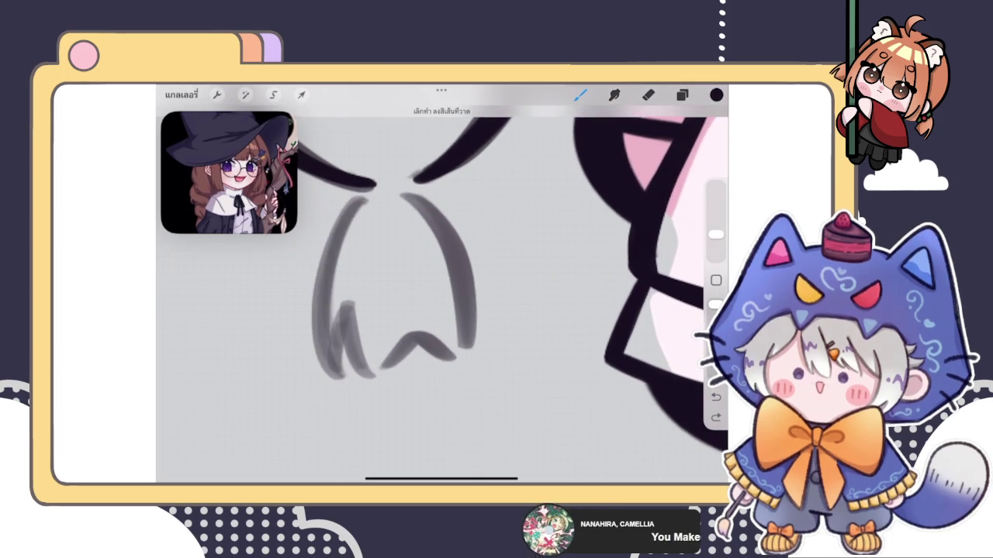
drag(345, 237, 337, 378)
key(ctrl+z)
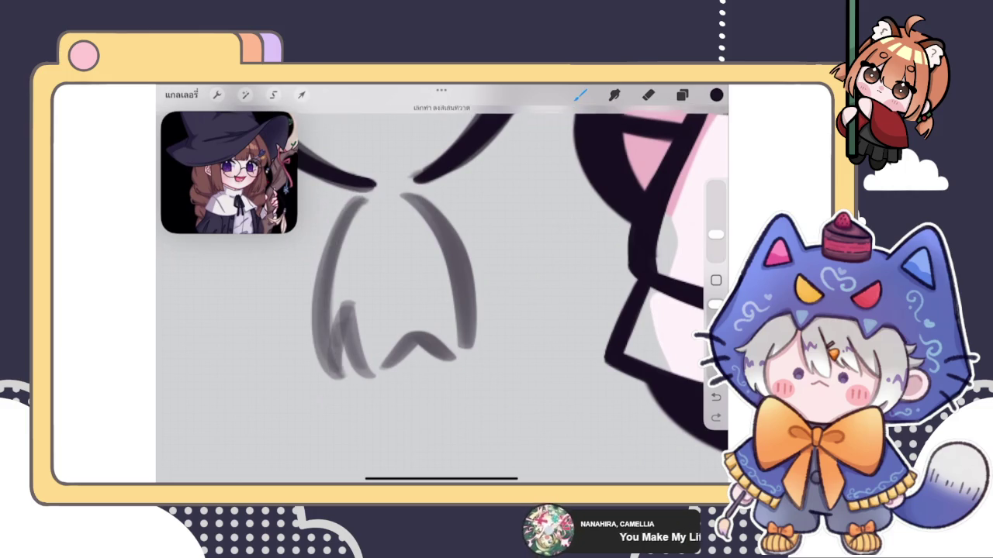
drag(361, 194, 330, 383)
key(ctrl+z)
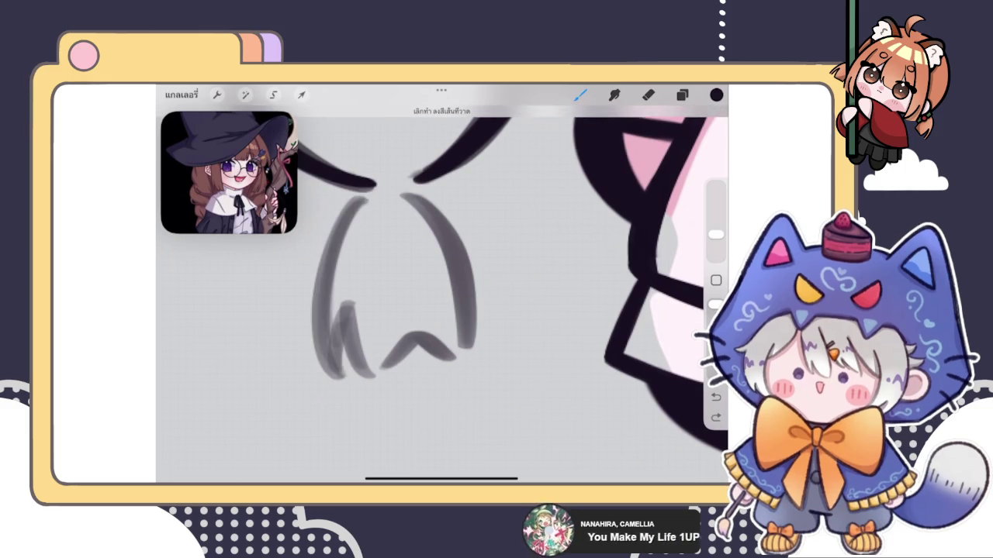
drag(363, 194, 329, 378)
key(ctrl+z)
drag(363, 194, 330, 368)
key(ctrl+z)
drag(365, 192, 332, 386)
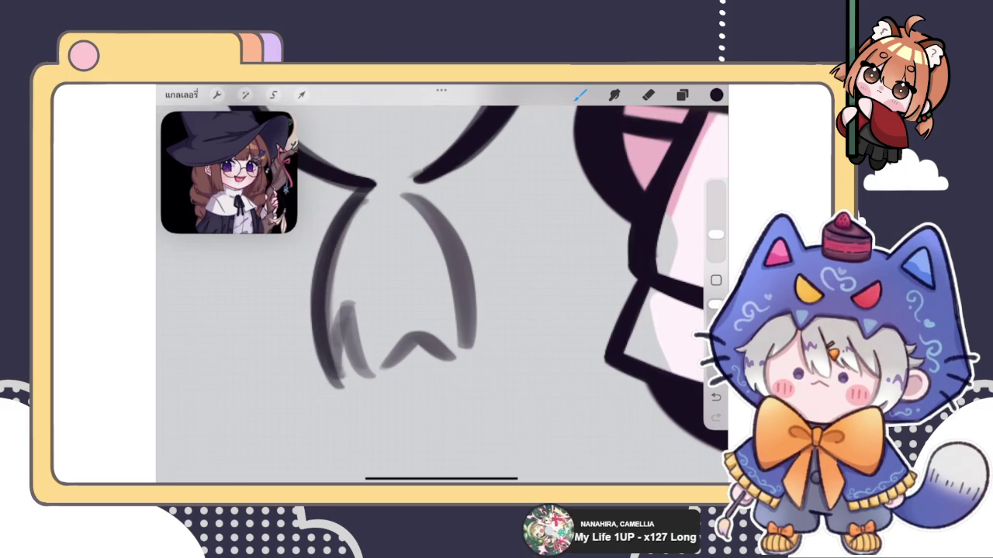
- Add two short inner strokes at the bottom of the braid tip
mouse_move(346, 302)
mouse_down()
mouse_move(334, 389)
mouse_move(373, 385)
mouse_up()
key(ctrl+z)
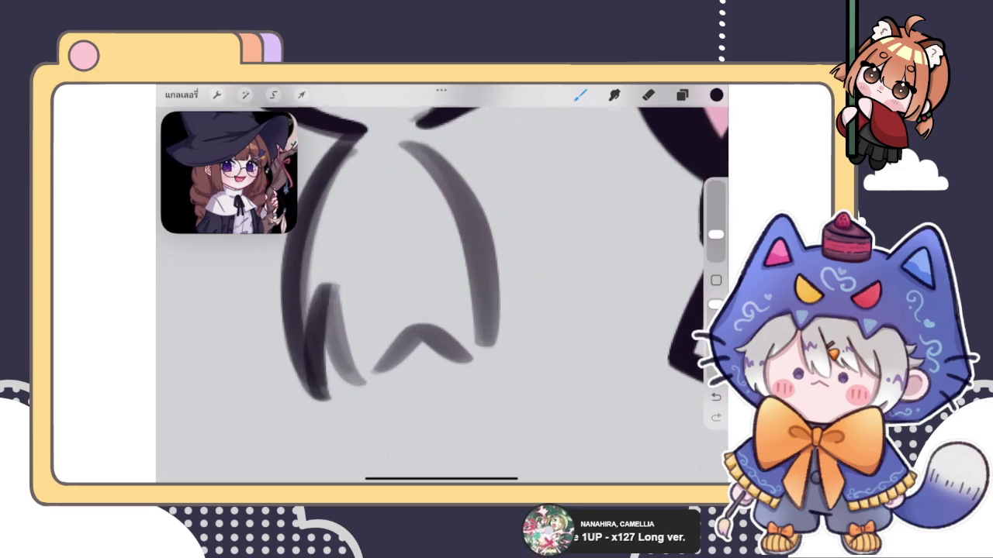
key(ctrl+z)
key(ctrl+shift+z)
key(ctrl+shift+z)
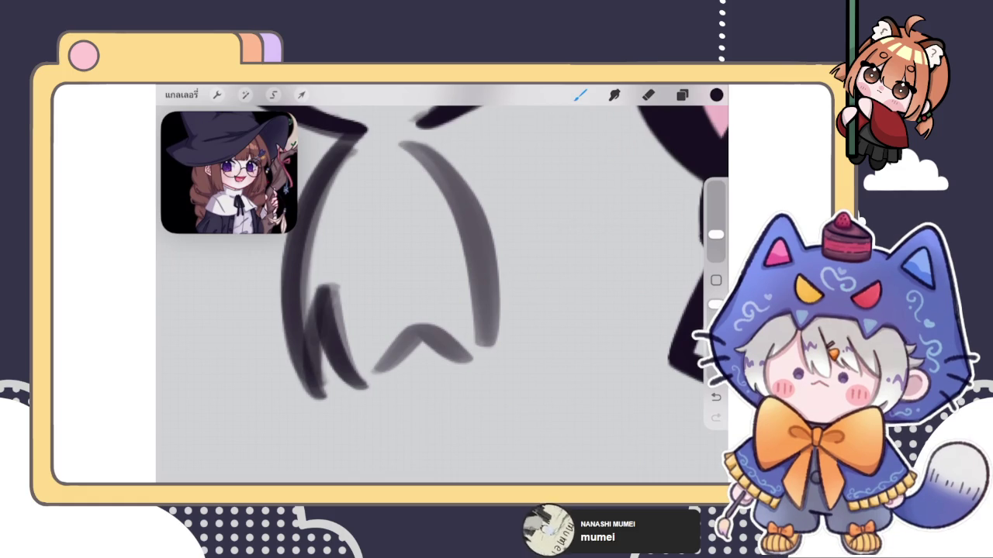
- Ink the braid tip's right curve over the sketch, closing its outline
key(ctrl+z)
drag(395, 188, 457, 353)
key(ctrl+z)
drag(387, 198, 450, 370)
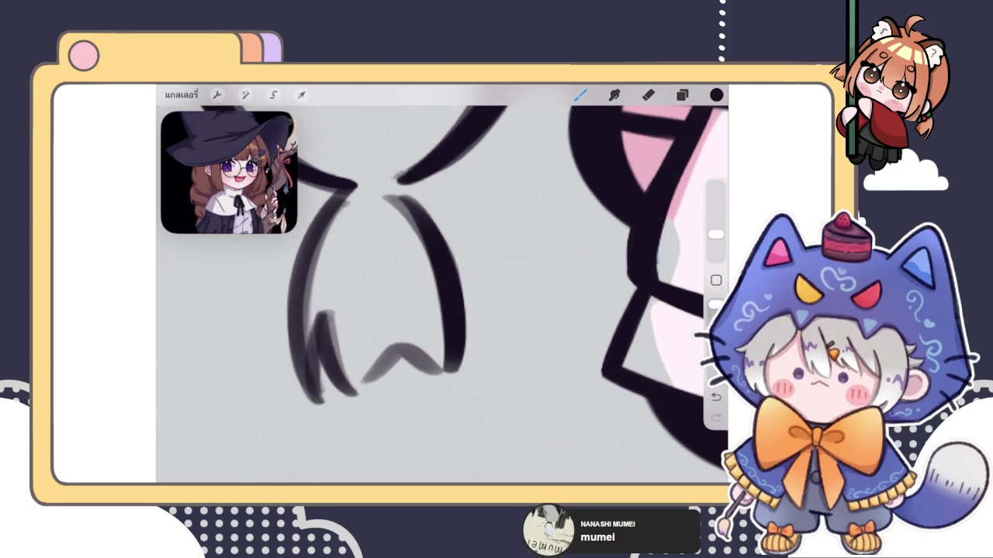
key(ctrl+z)
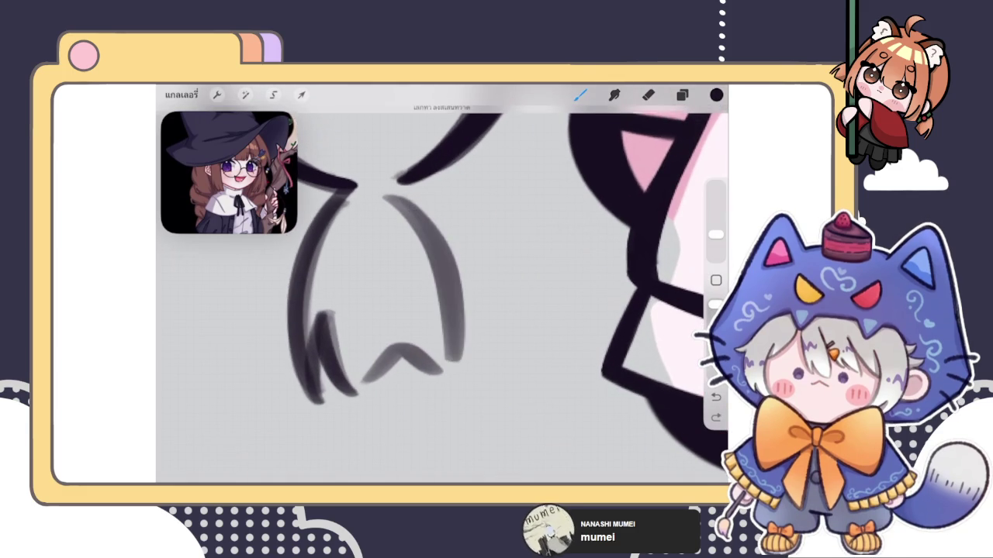
drag(399, 194, 440, 375)
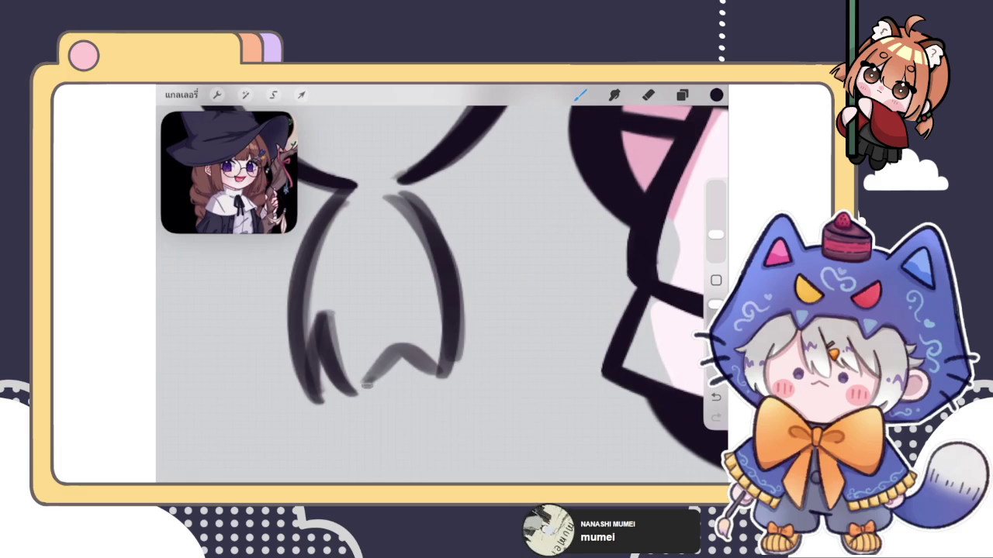
scroll(443, 287, down, 5)
scroll(442, 256, down, 5)
click(681, 94)
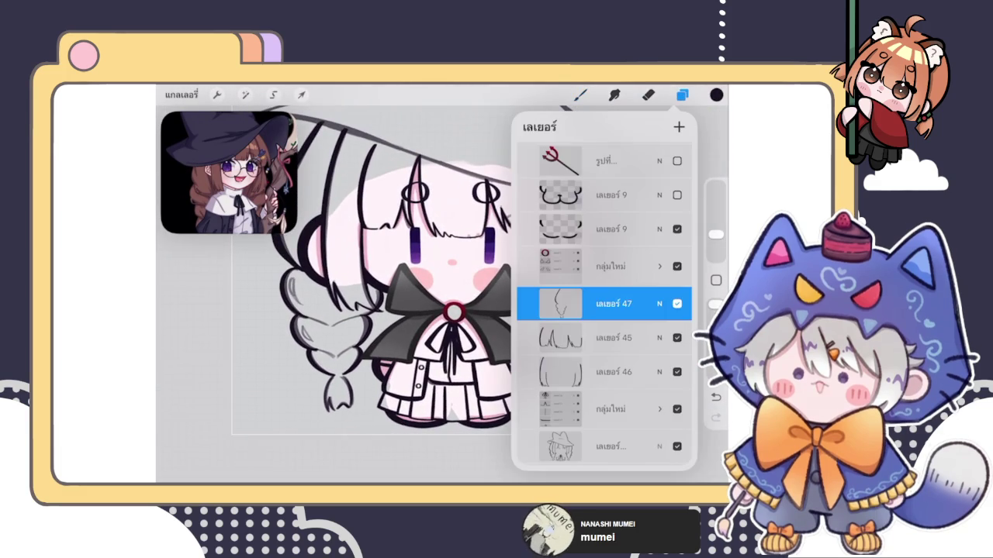
- Lower the sketch layer's opacity to 22% and add a new layer for inking
click(659, 303)
mouse_move(627, 274)
mouse_down()
mouse_move(541, 274)
mouse_move(559, 274)
mouse_up()
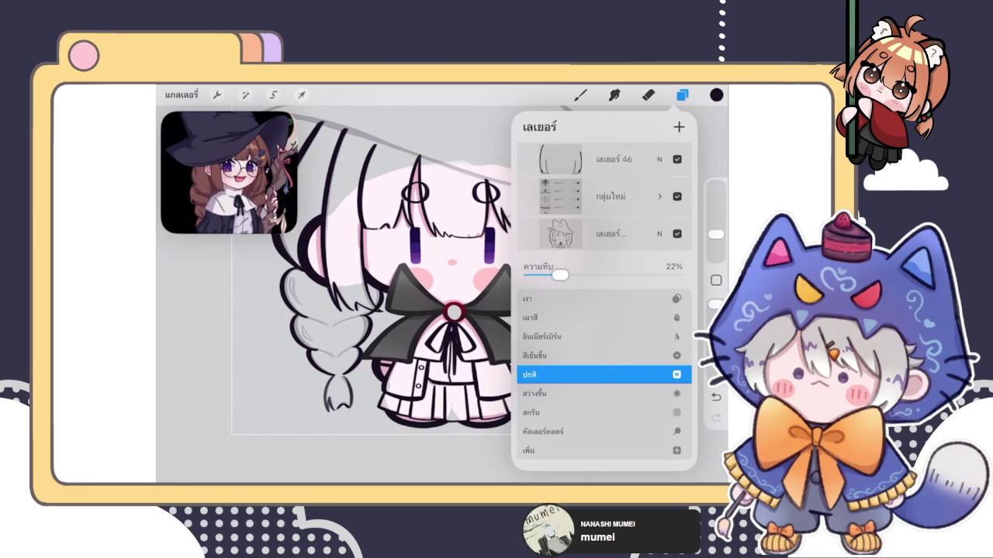
click(660, 159)
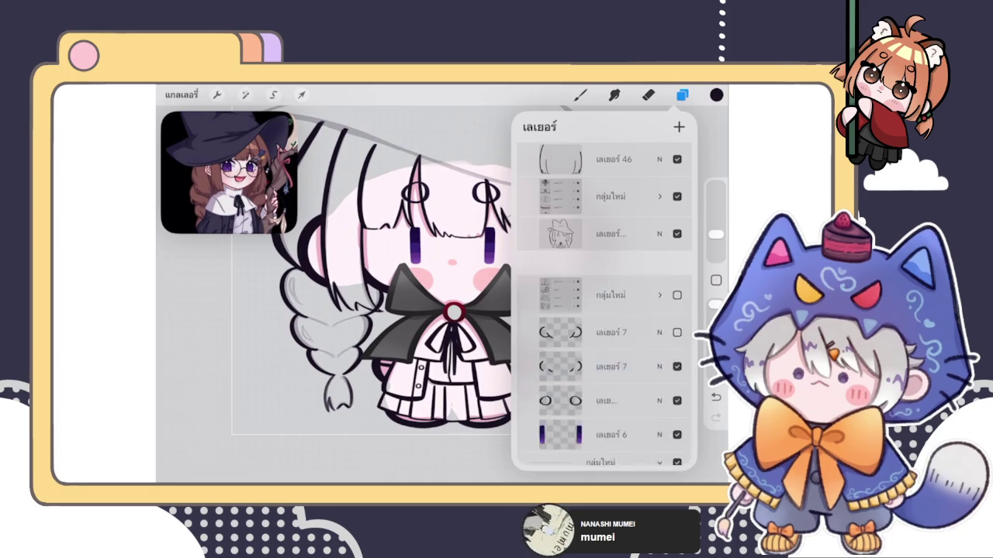
click(678, 126)
click(580, 95)
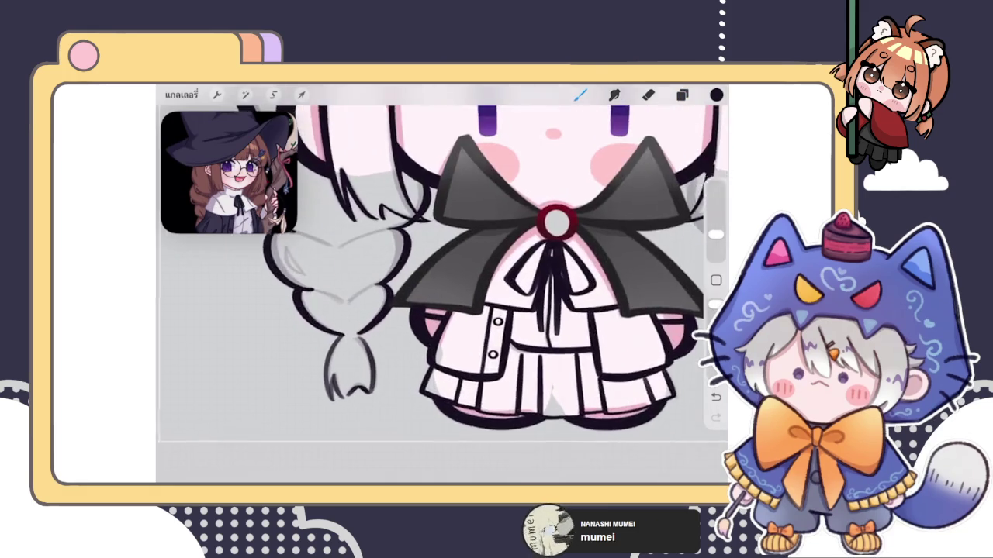
- Undo the last stroke and add a dark ink mark at the left braid's tip
scroll(333, 387, up, 5)
key(ctrl+z)
drag(301, 337, 309, 346)
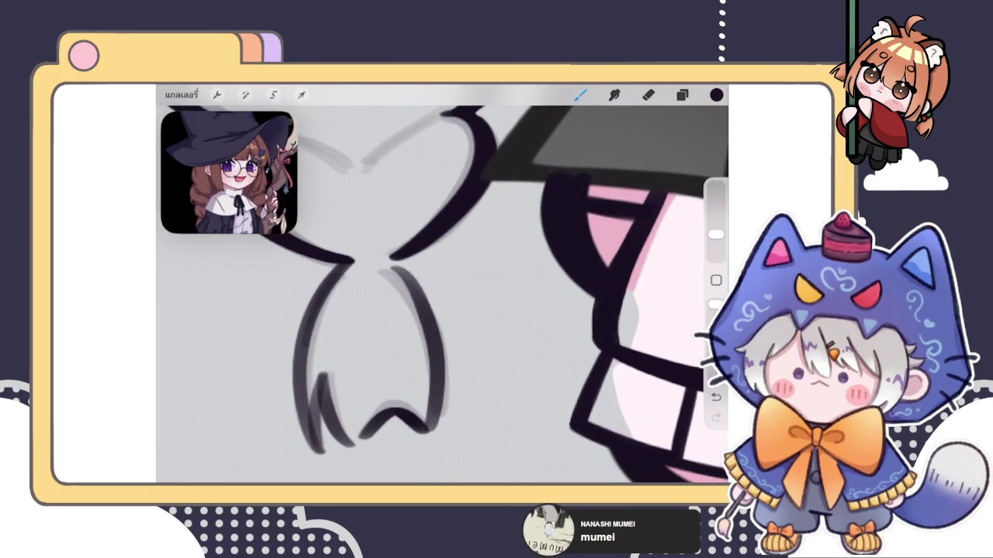
scroll(443, 295, right, 3)
- Lasso the lower braid strokes, then merge the braid ink layer into the layer below
click(273, 95)
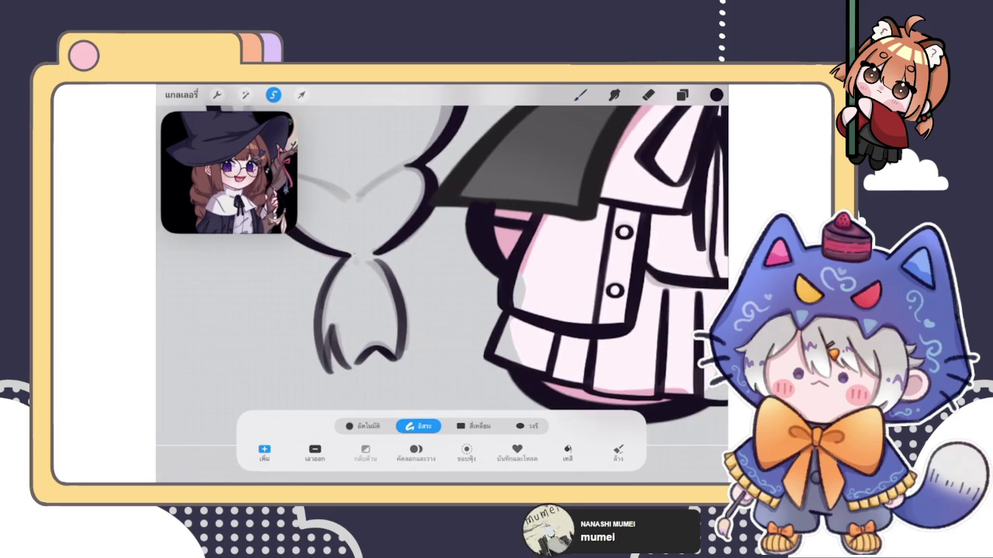
drag(353, 256, 380, 260)
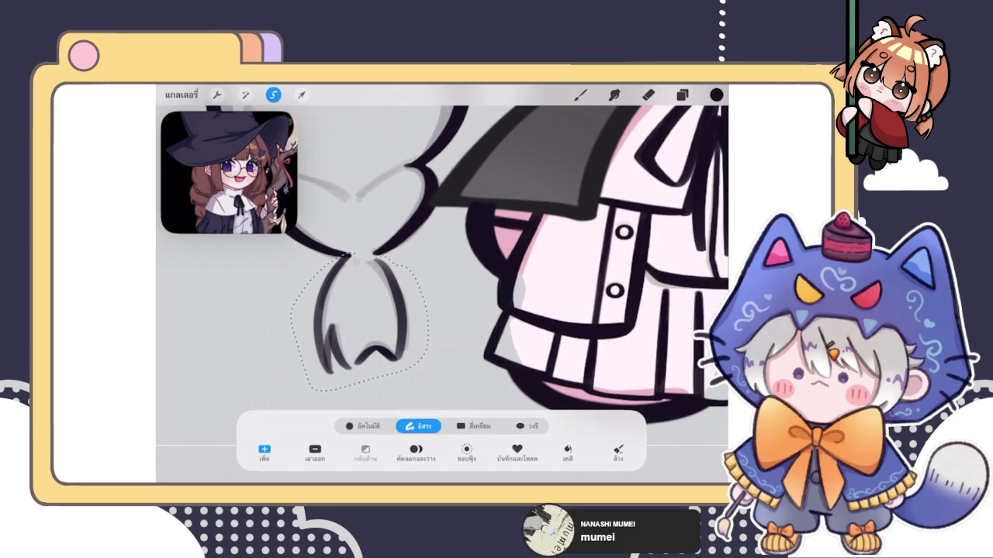
click(580, 95)
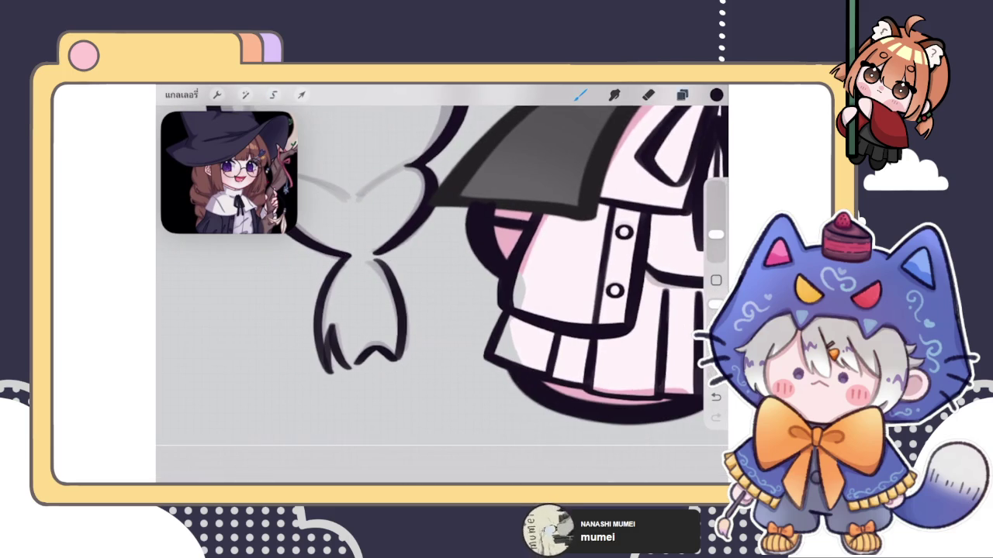
click(681, 95)
click(543, 299)
click(465, 405)
click(681, 94)
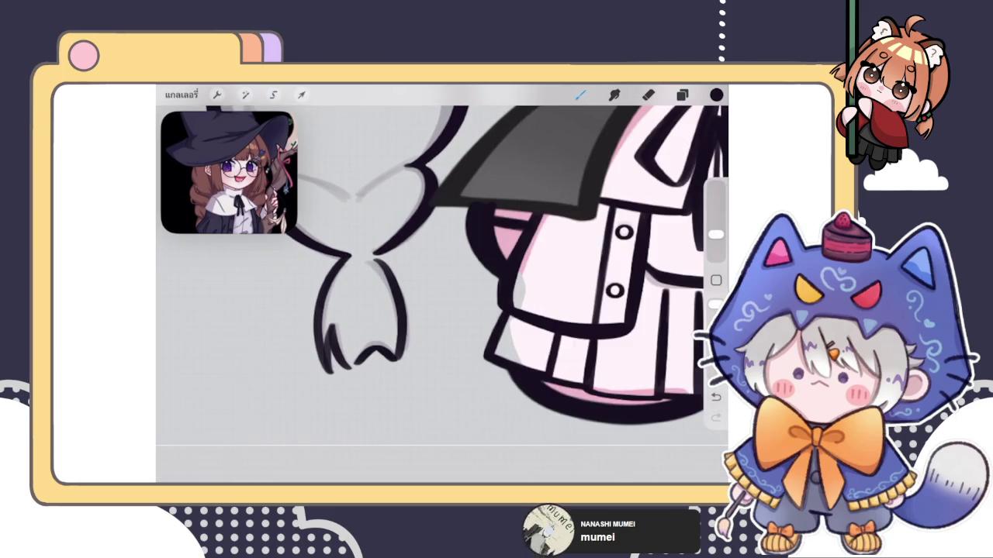
- Extend the braid tip stroke upward, touch up with the eraser, and undo a stray stroke
scroll(399, 256, up, 3)
scroll(400, 256, up, 3)
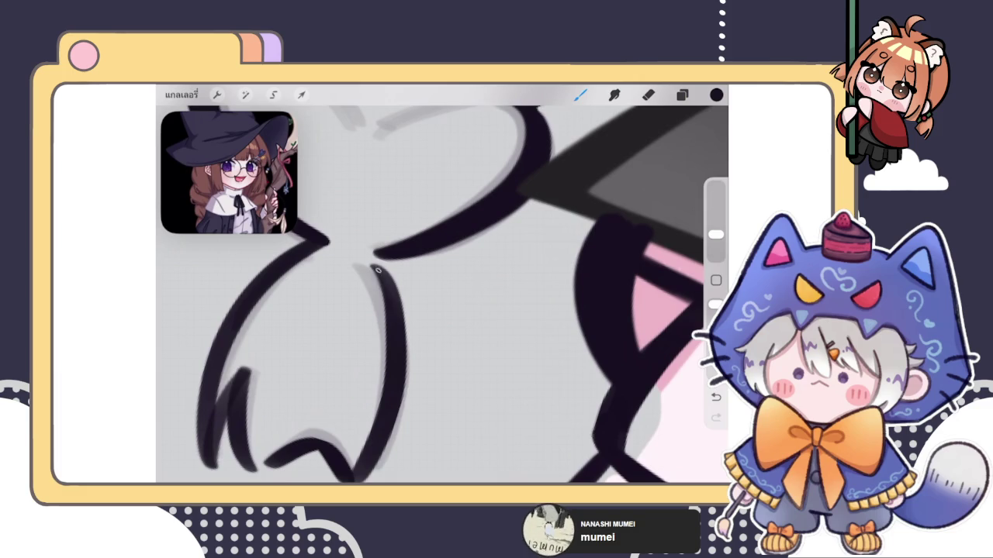
drag(384, 275, 372, 267)
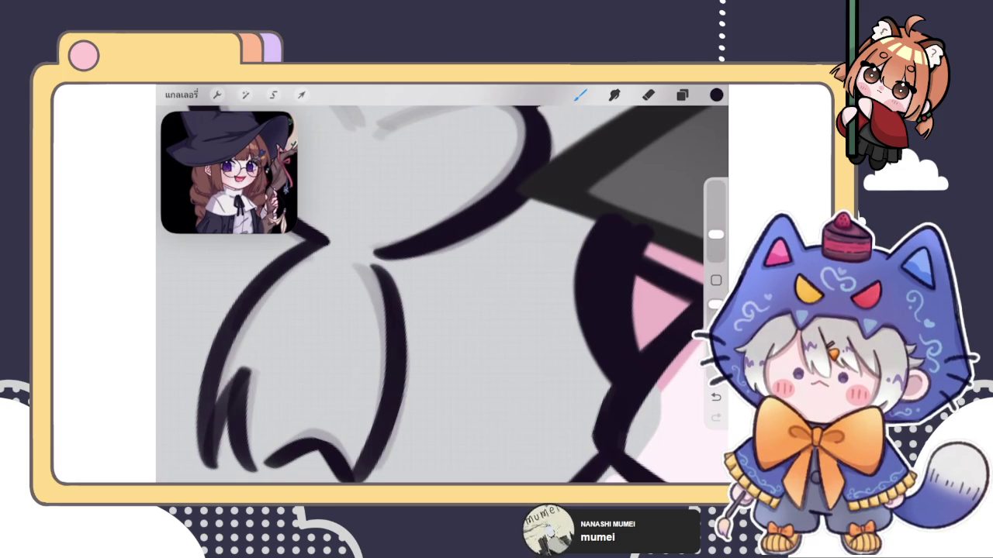
click(648, 95)
click(580, 95)
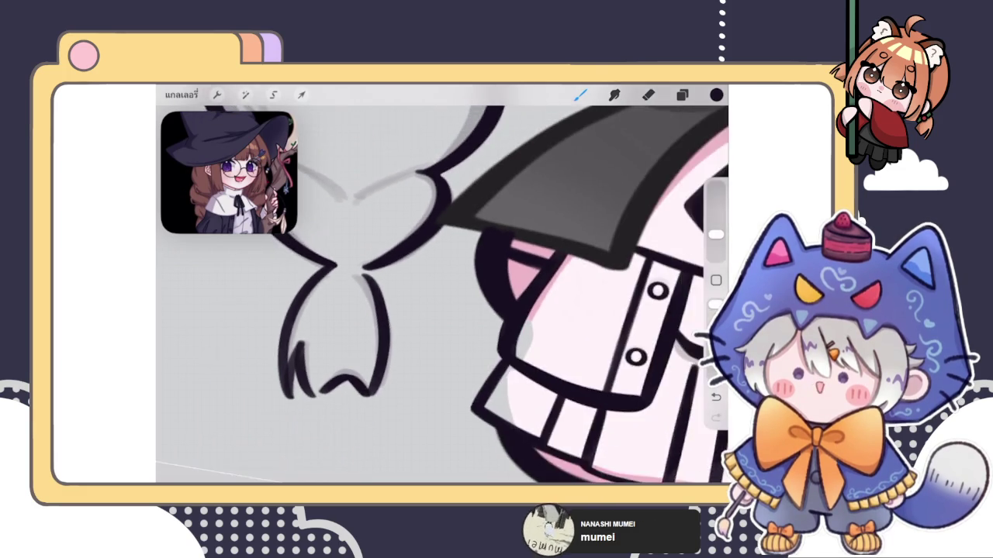
drag(302, 369, 360, 271)
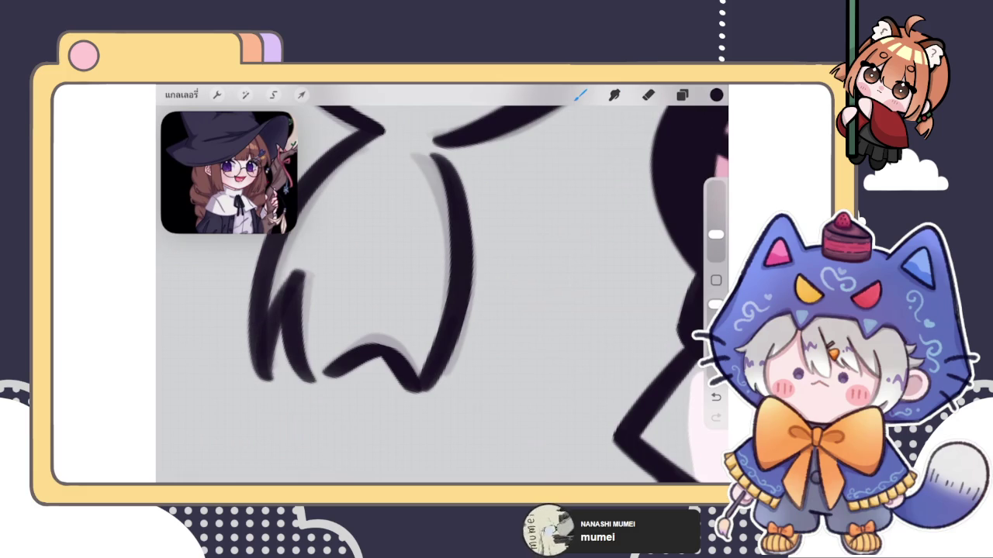
click(261, 408)
key(ctrl+z)
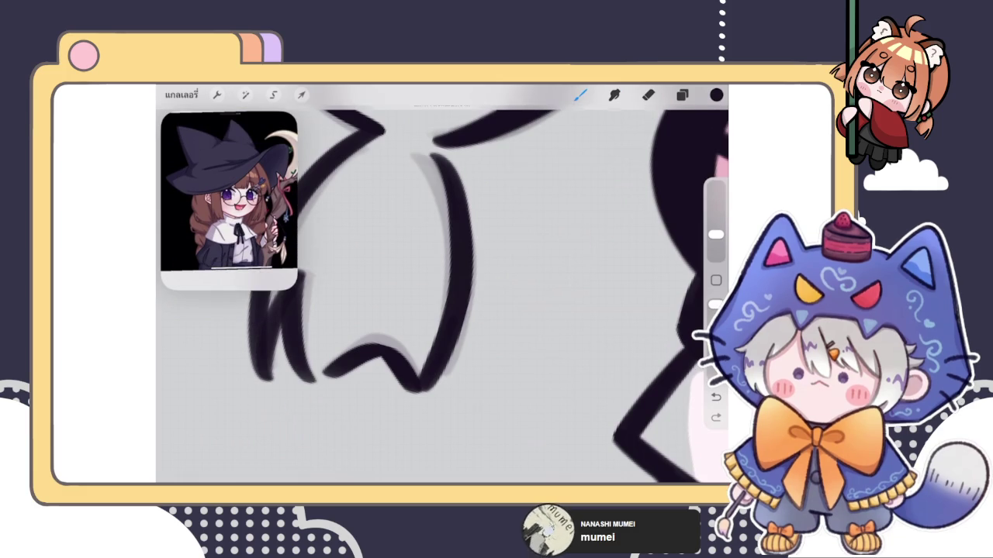
- Crop the reference picture window to a square
drag(229, 289, 229, 256)
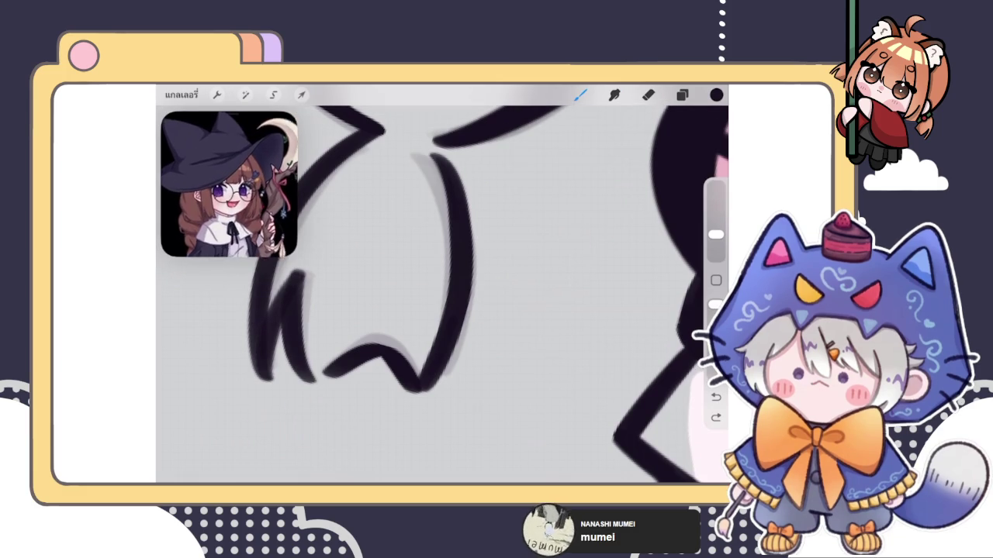
scroll(443, 295, down, 3)
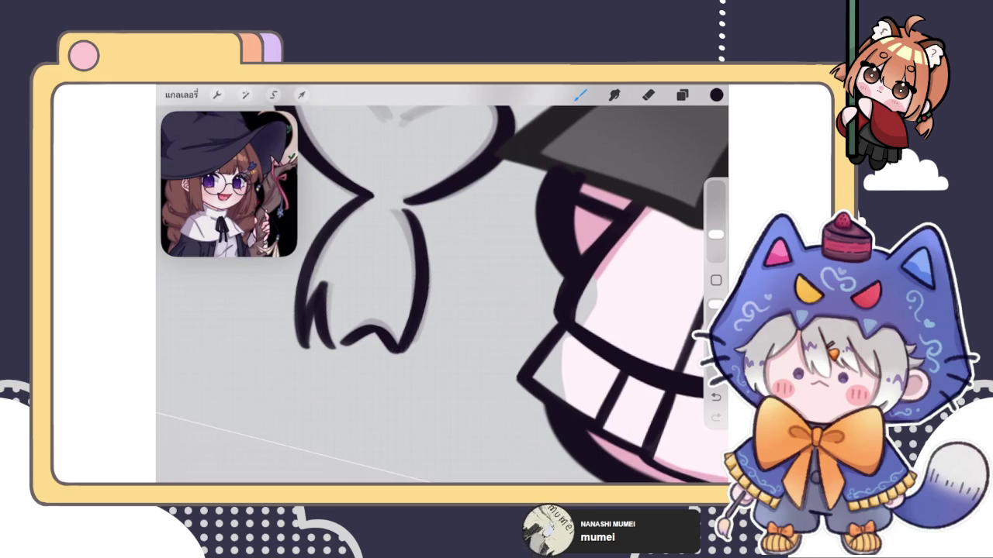
scroll(442, 294, down, 3)
scroll(442, 295, down, 2)
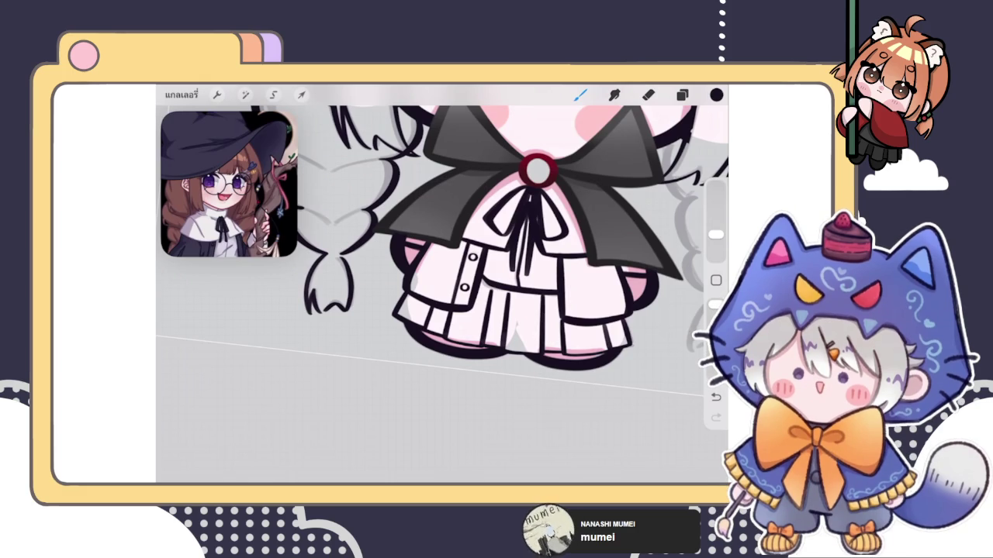
drag(538, 169, 543, 175)
scroll(365, 264, up, 5)
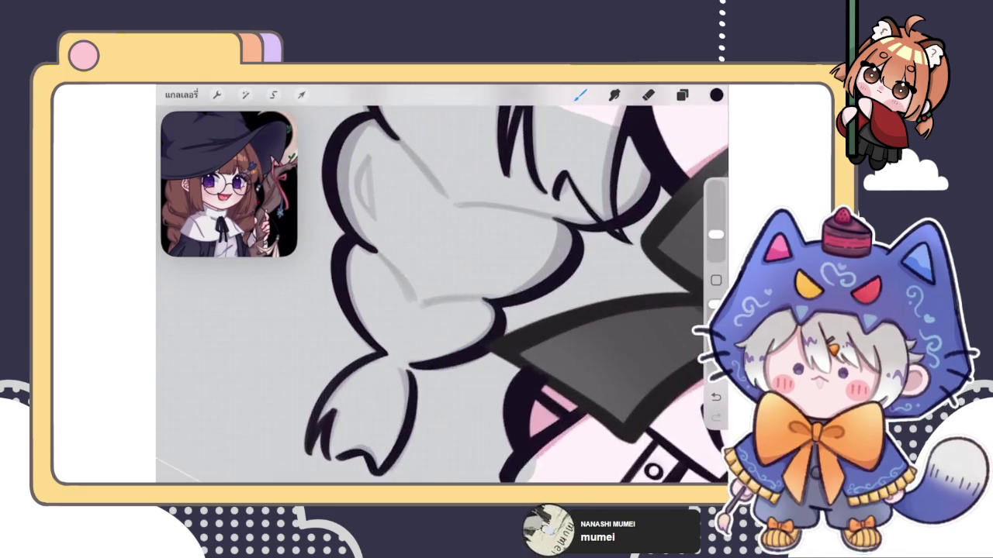
scroll(365, 264, up, 3)
scroll(442, 287, down, 2)
scroll(442, 287, down, 3)
scroll(442, 287, down, 3)
scroll(504, 264, up, 2)
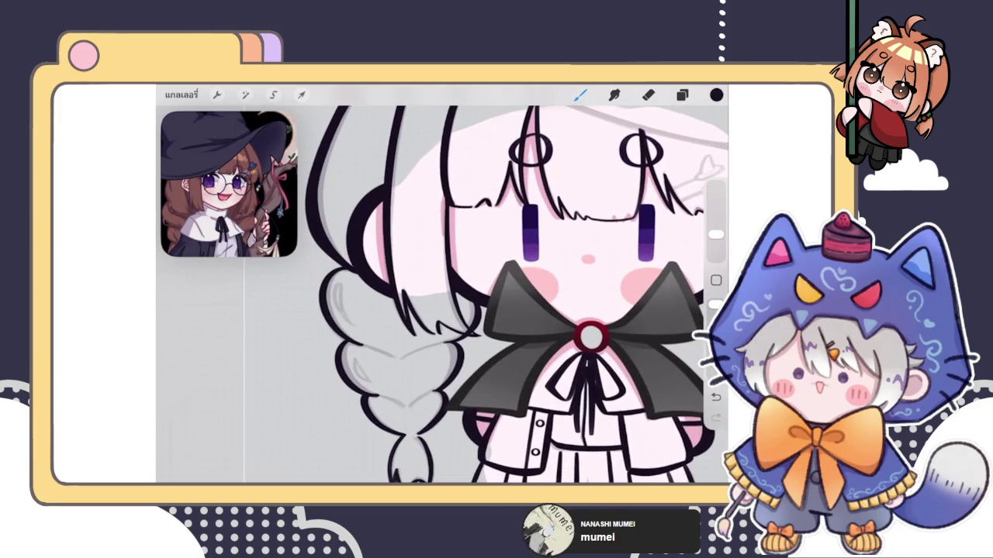
scroll(543, 279, up, 2)
scroll(496, 264, down, 3)
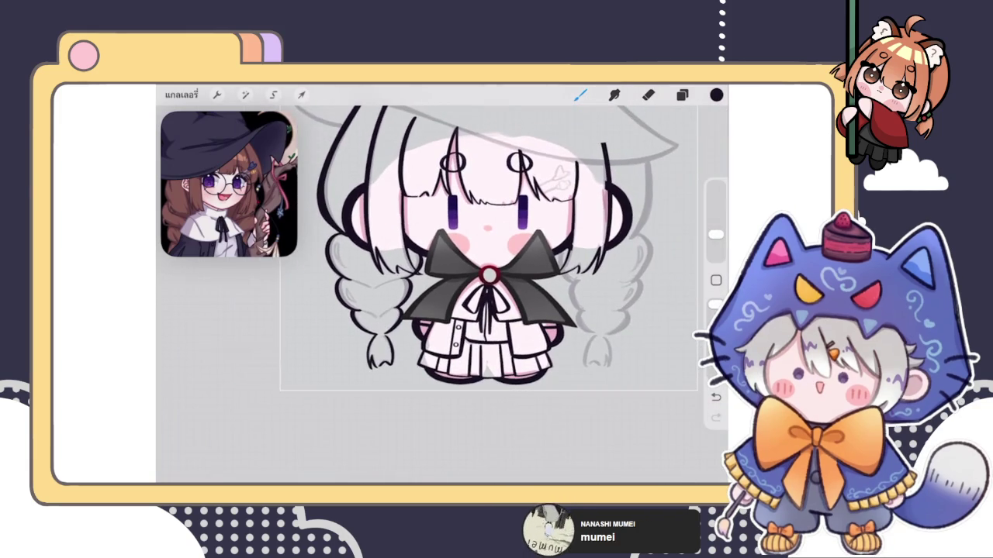
scroll(431, 233, down, 2)
scroll(357, 155, up, 1)
scroll(356, 155, up, 5)
scroll(357, 155, up, 2)
scroll(356, 270, up, 2)
scroll(357, 270, up, 1)
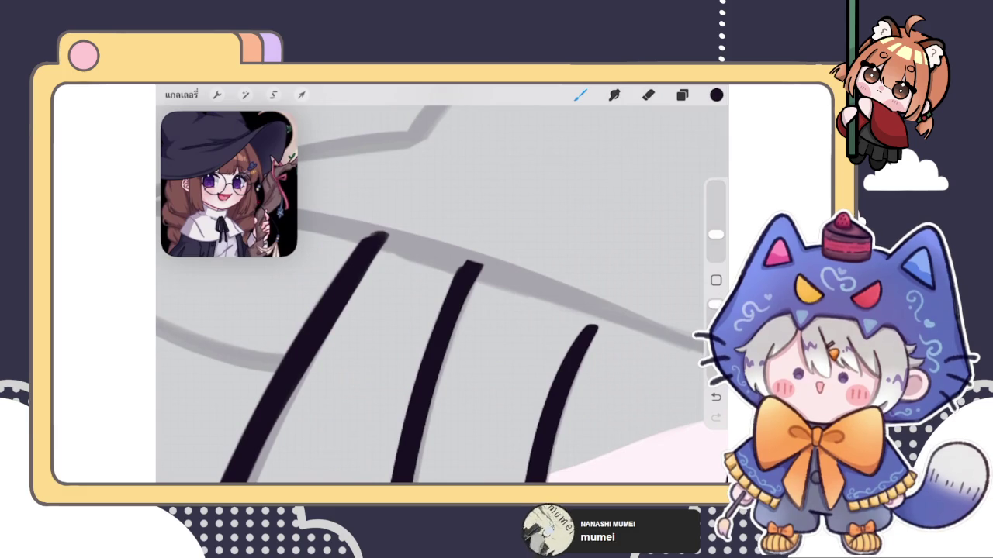
scroll(442, 295, down, 1)
scroll(442, 295, down, 2)
scroll(442, 294, down, 2)
scroll(442, 295, down, 3)
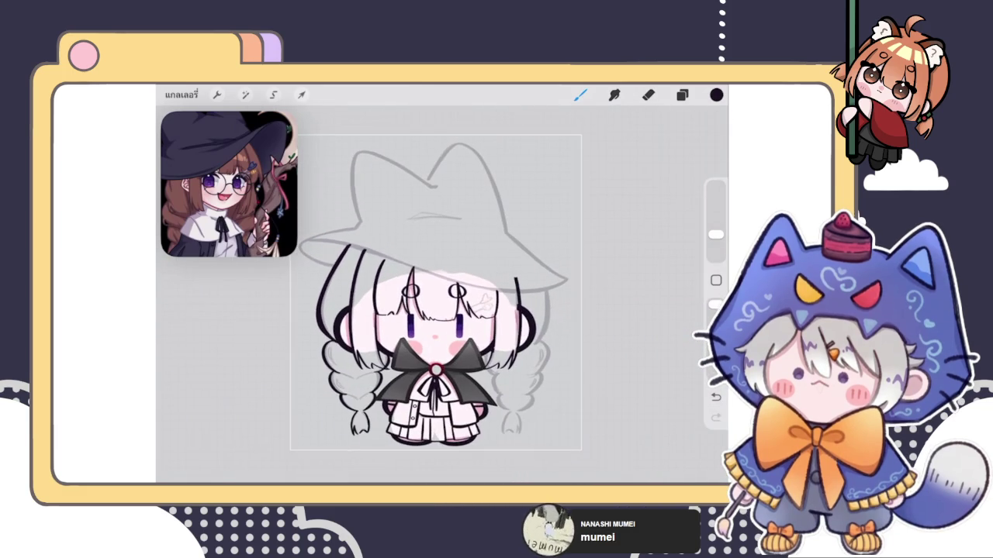
scroll(419, 271, up, 1)
scroll(418, 271, up, 1)
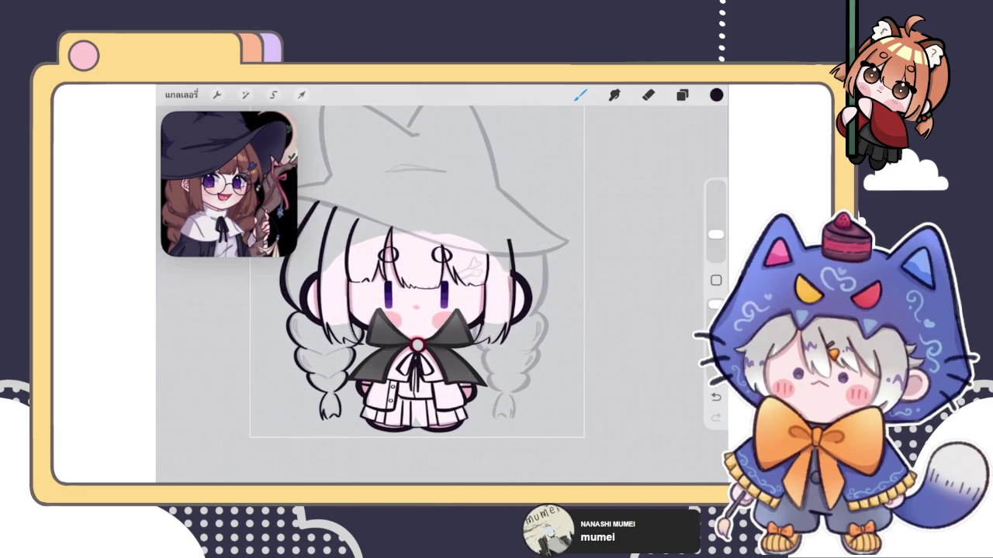
click(682, 95)
- Duplicate the left braid layer, flip the copy horizontally, and move it to the head's right side
drag(636, 303, 566, 303)
click(682, 304)
scroll(372, 294, down, 2)
click(301, 95)
click(479, 426)
click(364, 426)
click(339, 454)
drag(285, 325, 433, 322)
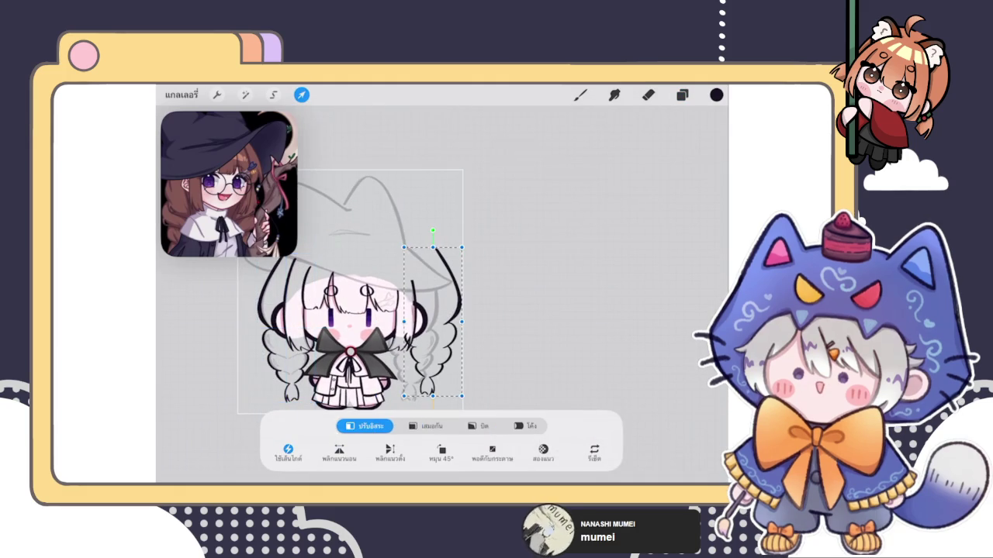
- Nudge the mirrored braid left and down so it sits level with the left braid
scroll(365, 287, down, 3)
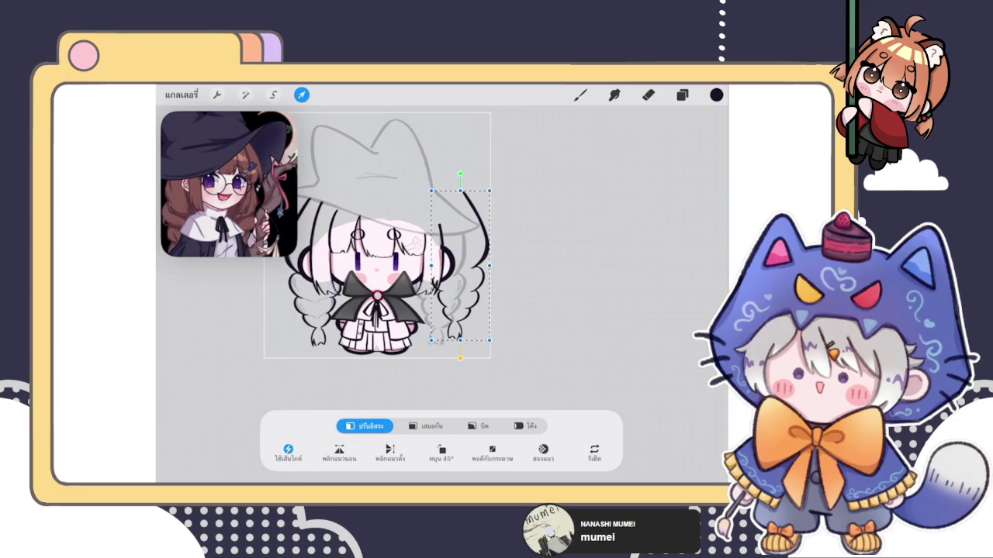
scroll(365, 236, up, 5)
drag(482, 233, 450, 246)
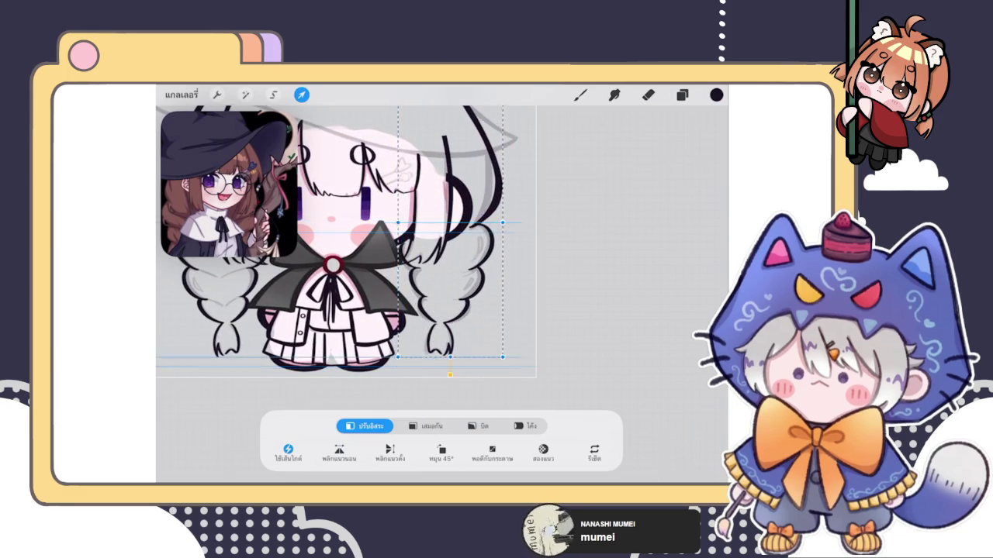
drag(450, 246, 447, 244)
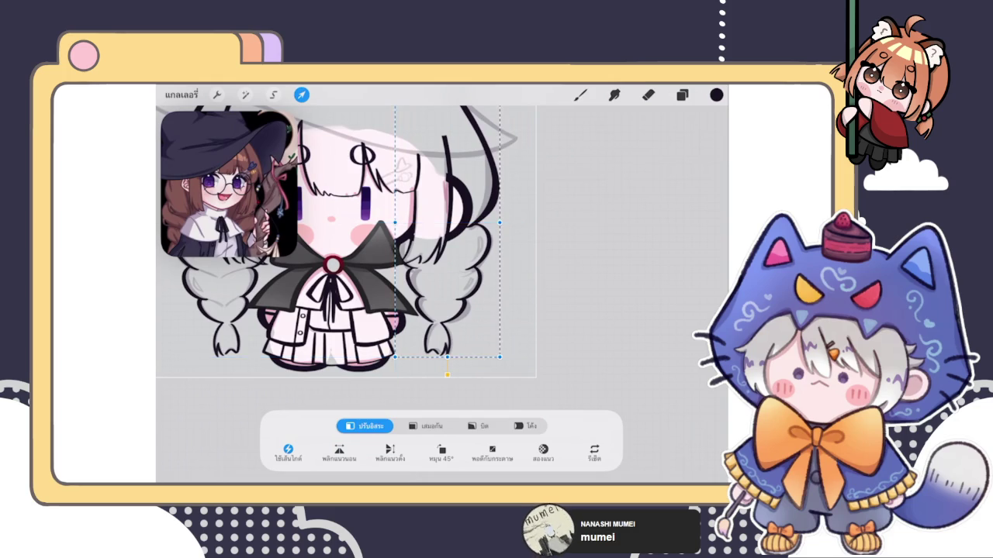
click(580, 94)
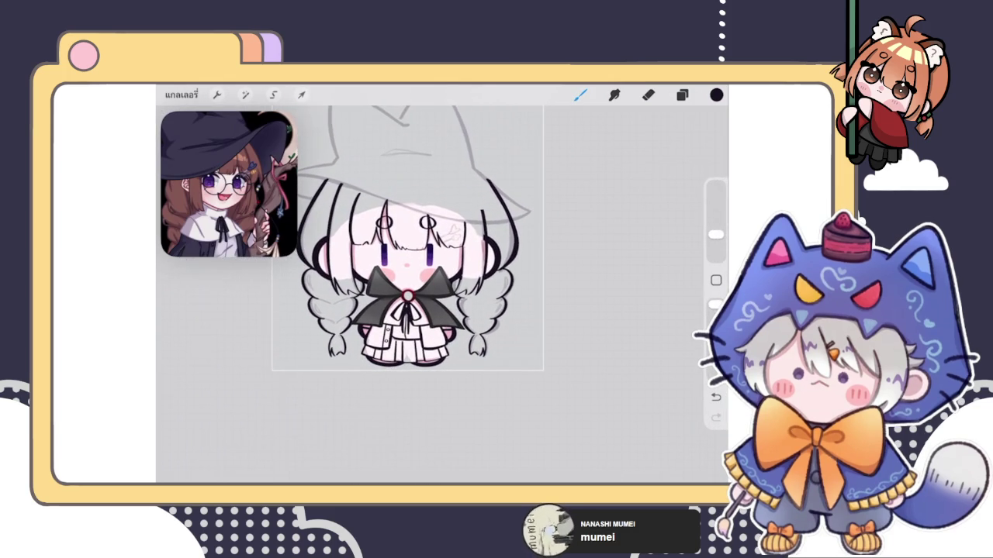
- Fine-tune the right braid's position with snapping so it matches the sketch
scroll(407, 240, down, 1)
click(682, 95)
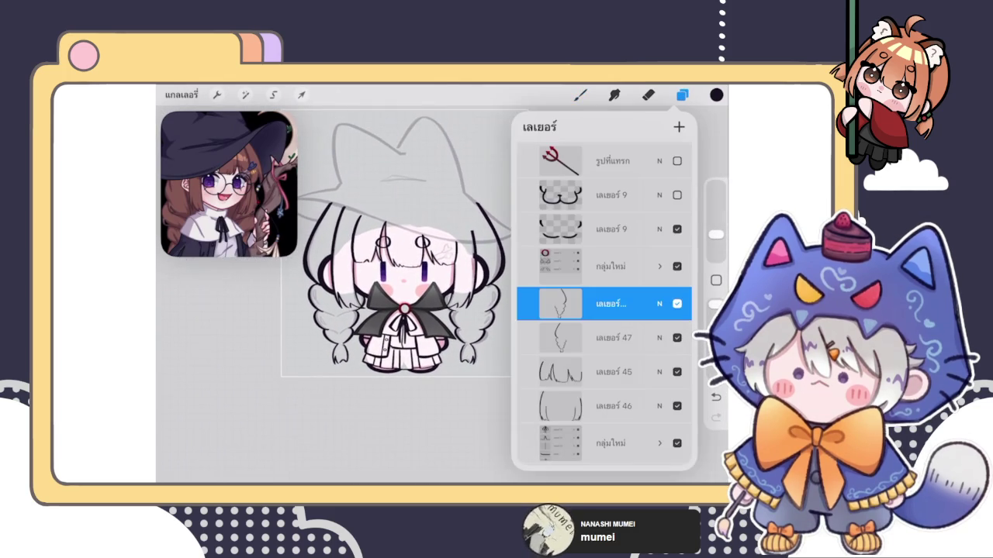
click(682, 95)
click(301, 95)
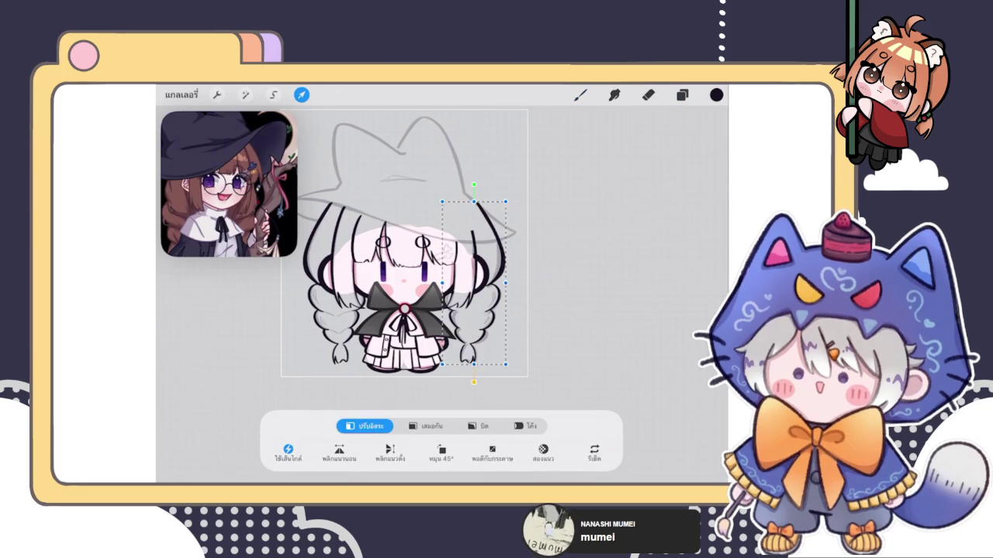
drag(473, 283, 474, 283)
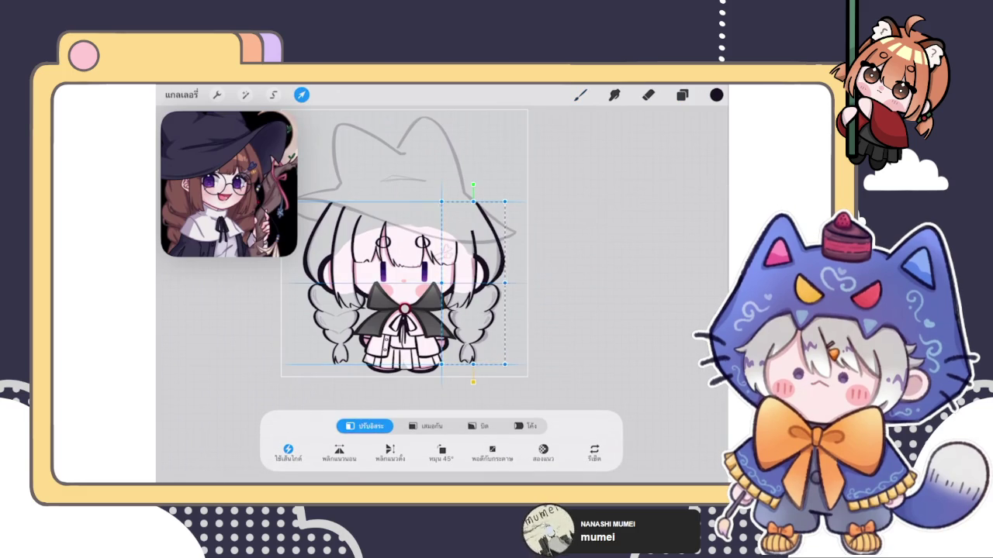
click(580, 94)
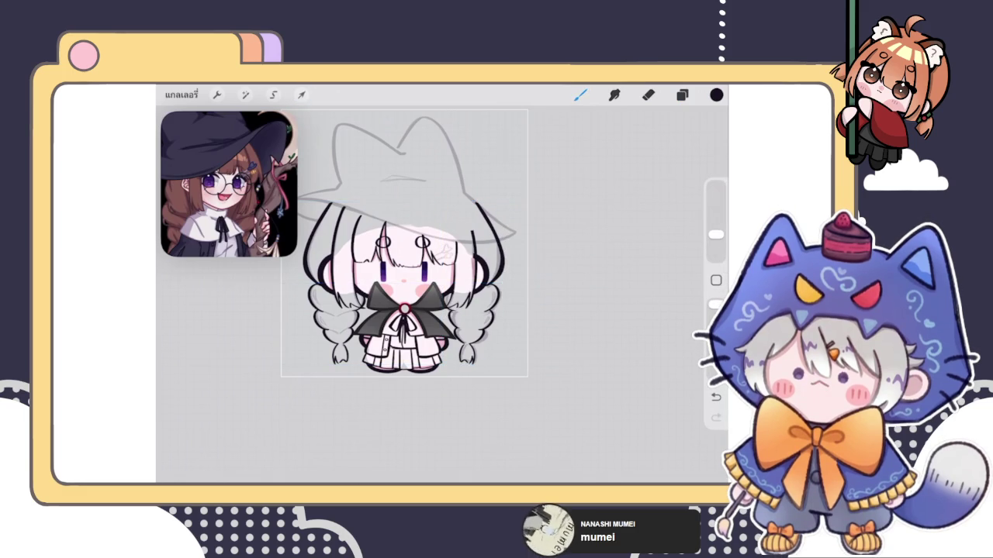
click(682, 95)
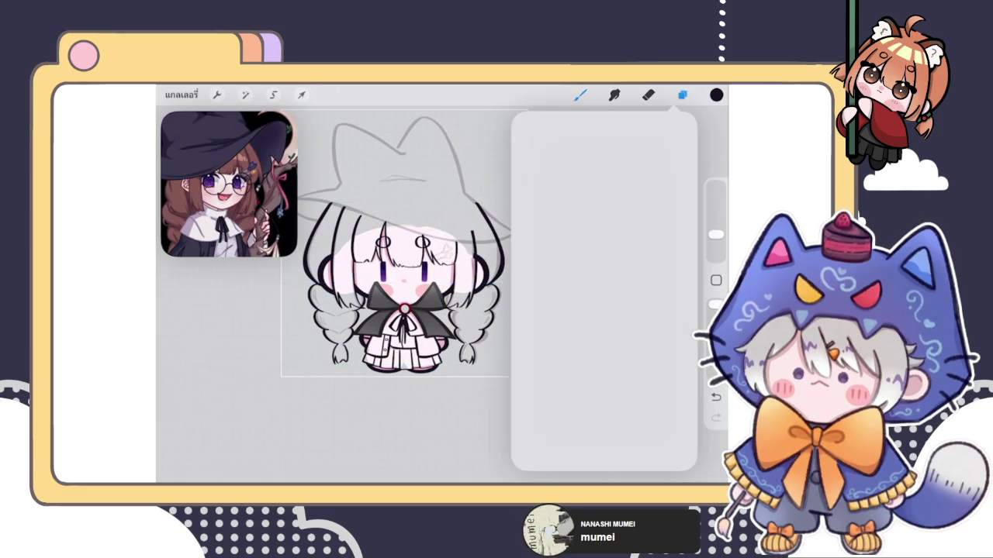